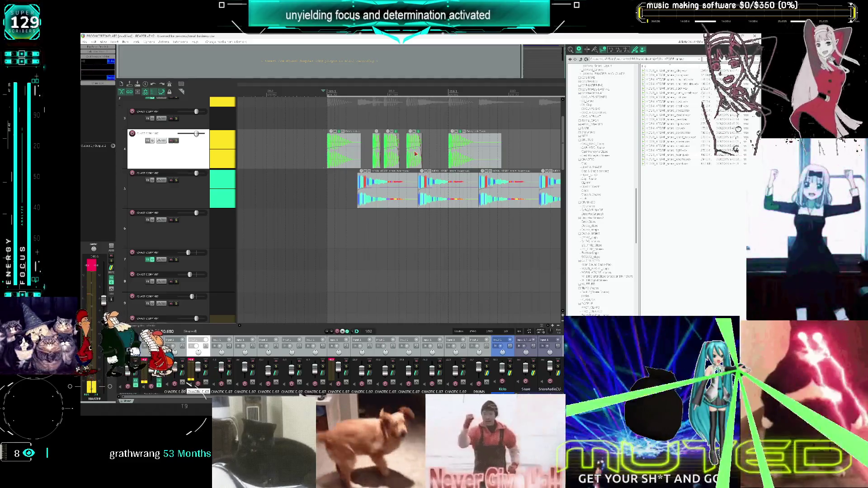
- Shift track 4's two short clips later in the timeline
{"action": "scroll", "coordinate": [403, 161], "scroll_direction": "left", "scroll_amount": 3}
{"action": "scroll", "coordinate": [435, 155], "scroll_direction": "up", "scroll_amount": 5}
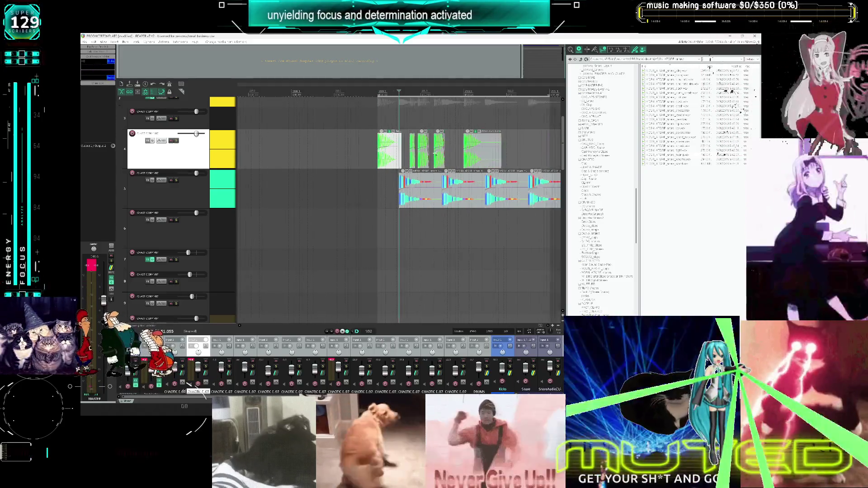
{"action": "scroll", "coordinate": [412, 181], "scroll_direction": "down", "scroll_amount": 3}
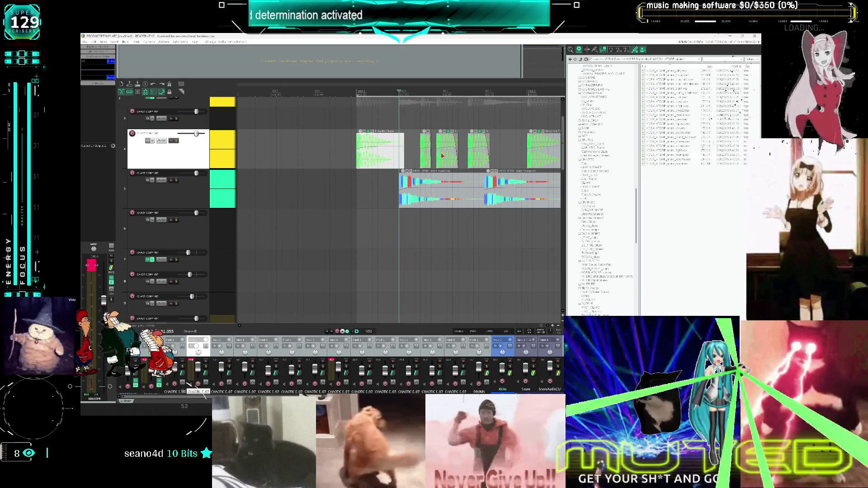
{"action": "scroll", "coordinate": [432, 156], "scroll_direction": "up", "scroll_amount": 5}
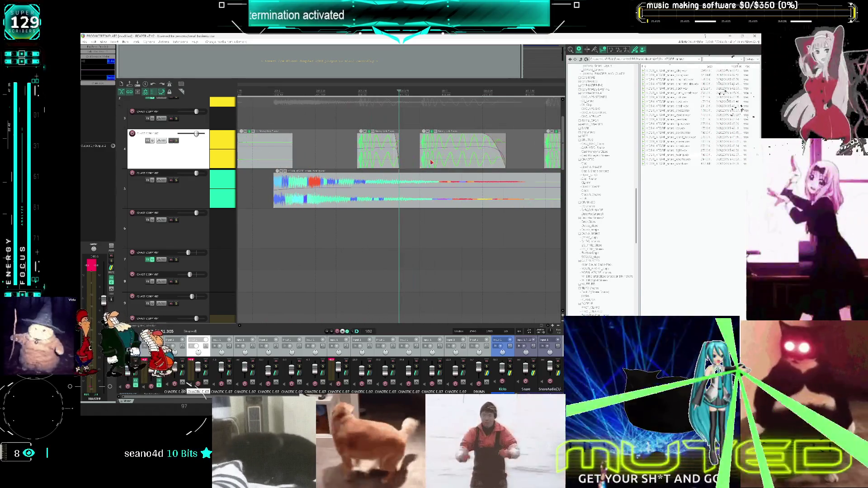
{"action": "scroll", "coordinate": [430, 164], "scroll_direction": "down", "scroll_amount": 3}
{"action": "left_click_drag", "start_coordinate": [421, 162], "coordinate": [443, 161]}
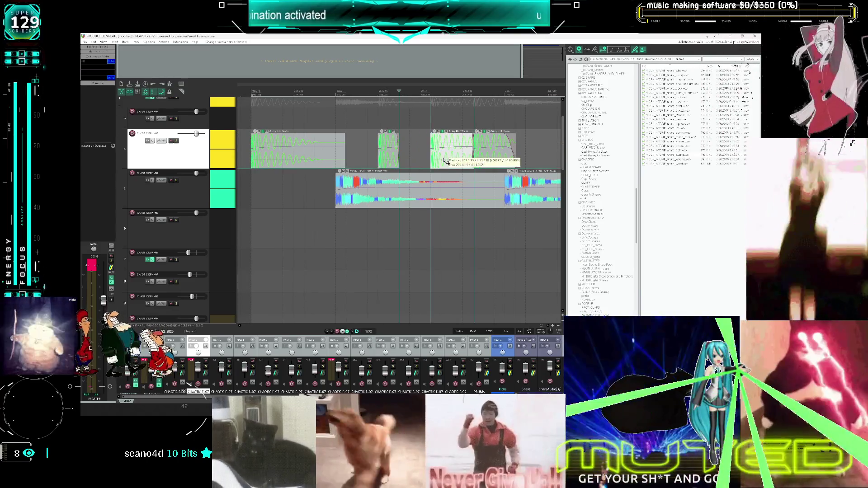
{"action": "left_click_drag", "start_coordinate": [389, 156], "coordinate": [444, 161]}
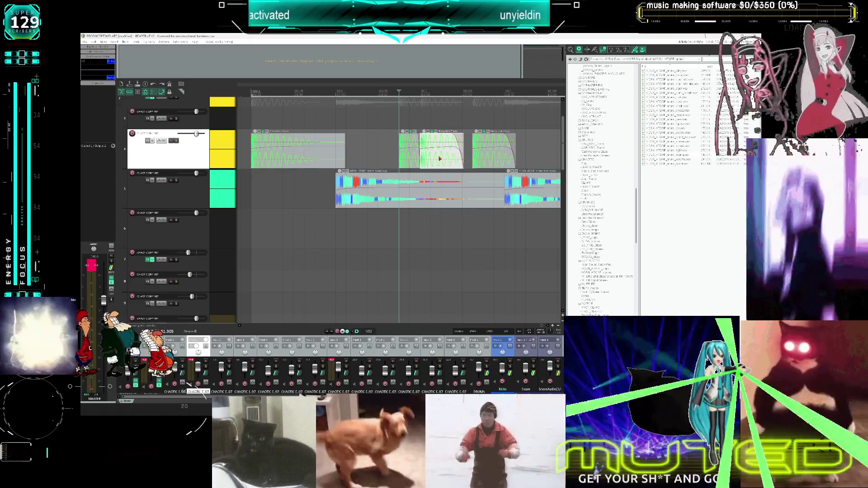
- Play back from the drum loop, then nudge one track 4 clip slightly earlier
{"action": "scroll", "coordinate": [299, 178], "scroll_direction": "down", "scroll_amount": 1}
{"action": "left_click", "coordinate": [298, 177]}
{"action": "key", "text": "space"}
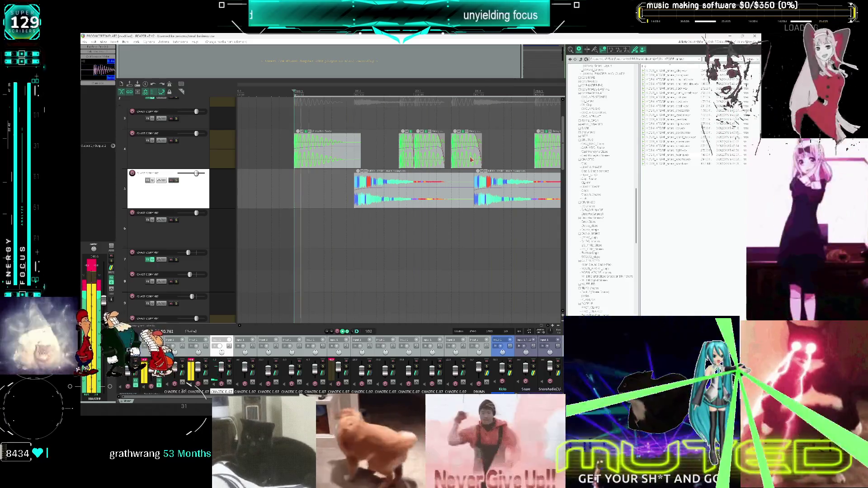
{"action": "key", "text": "space"}
{"action": "left_click", "coordinate": [451, 161]}
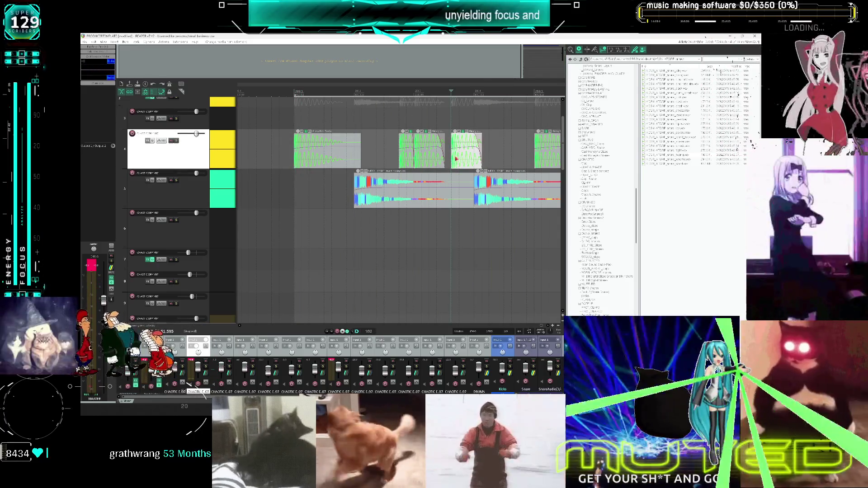
{"action": "left_click_drag", "start_coordinate": [452, 162], "coordinate": [446, 153]}
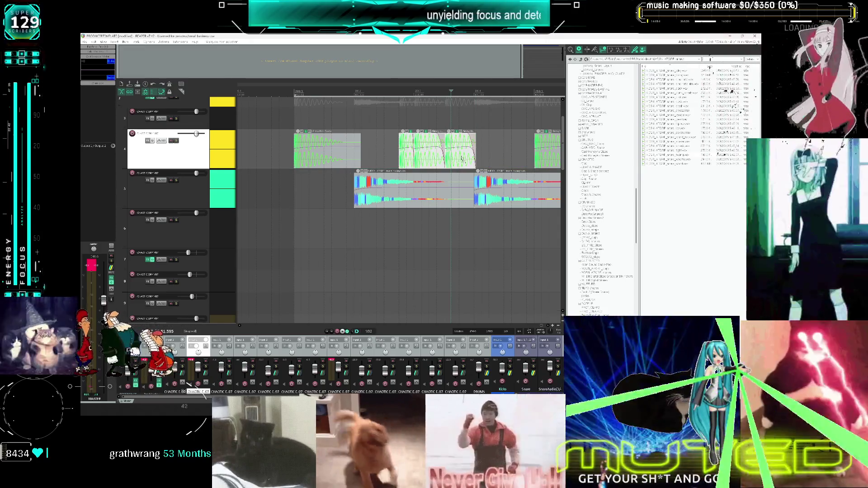
{"action": "scroll", "coordinate": [434, 156], "scroll_direction": "down", "scroll_amount": 3}
- Split and shorten track 4's third clip, then audition it against the drum loop
{"action": "left_click", "coordinate": [458, 162]}
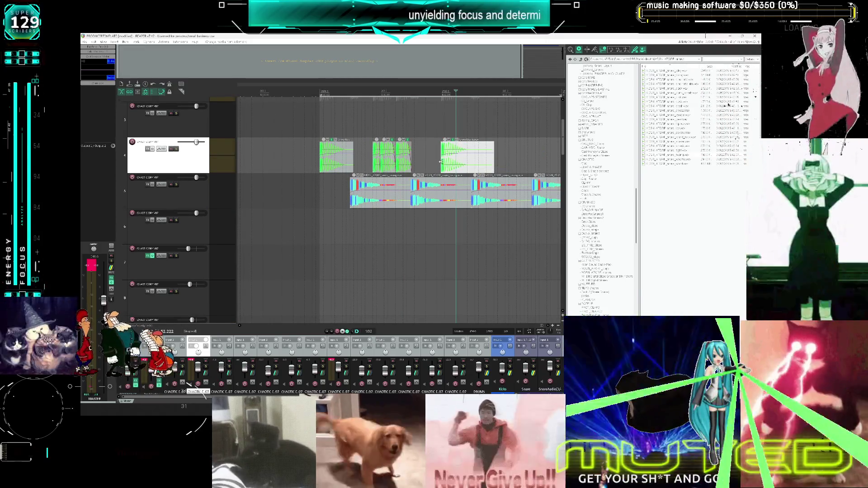
{"action": "key", "text": "Delete"}
{"action": "left_click", "coordinate": [441, 161]}
{"action": "key", "text": "ctrl+v"}
{"action": "left_click", "coordinate": [321, 188]}
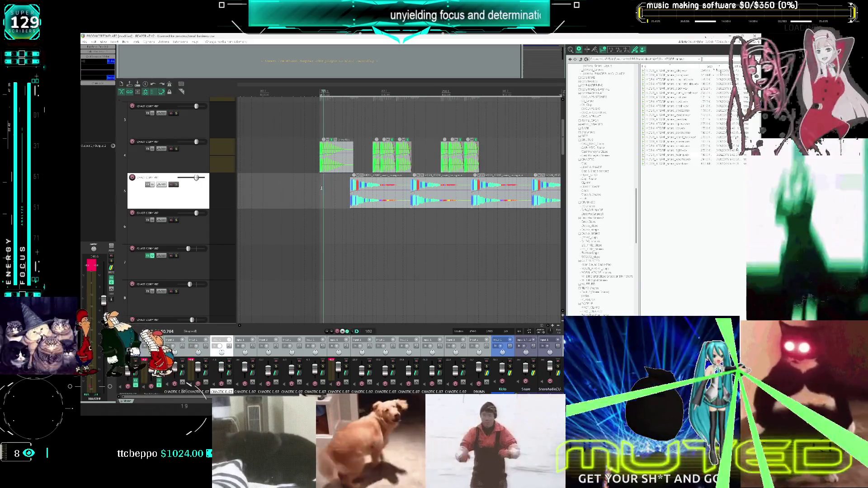
{"action": "key", "text": "space"}
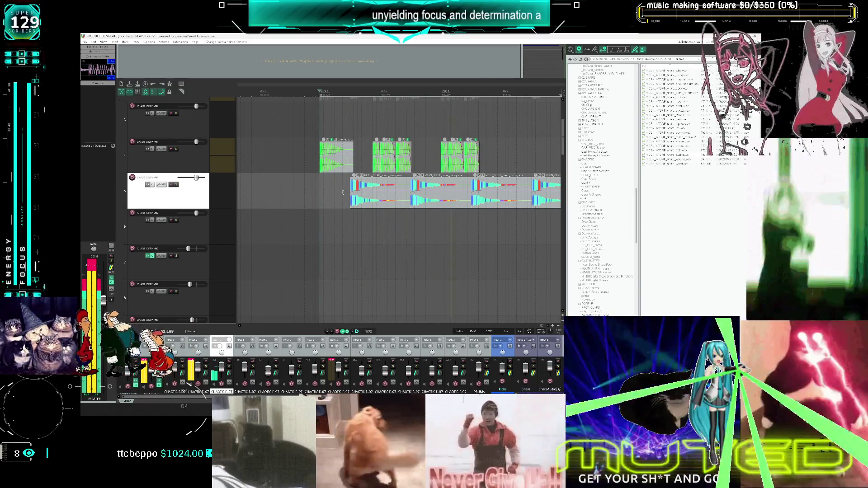
{"action": "key", "text": "space"}
- Pull the following short clips on track 4 earlier to close the gap
{"action": "left_click", "coordinate": [370, 122]}
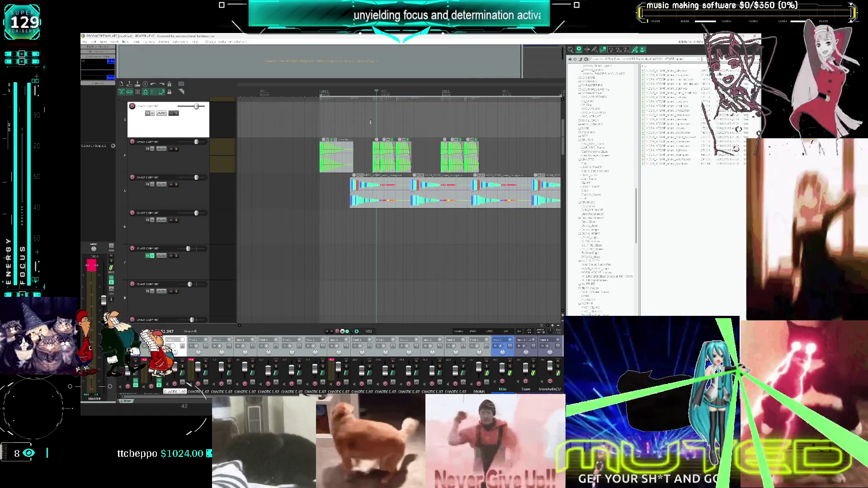
{"action": "left_click", "coordinate": [370, 121]}
{"action": "scroll", "coordinate": [380, 162], "scroll_direction": "up", "scroll_amount": 4}
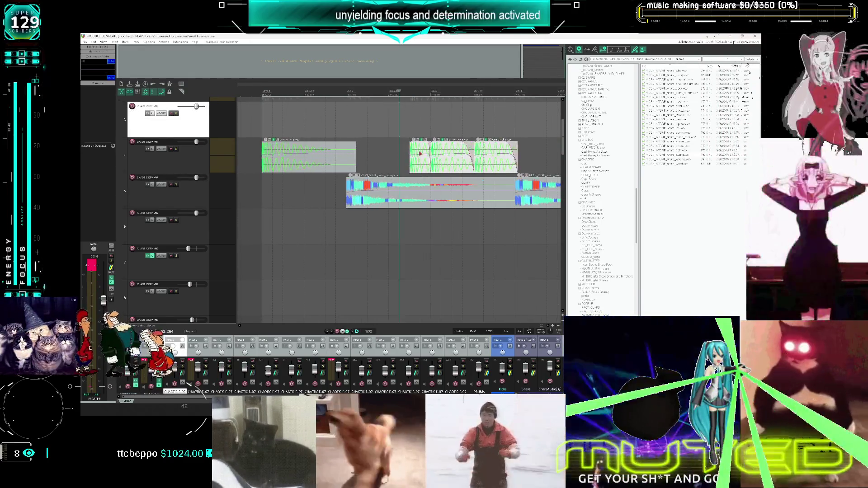
{"action": "left_click", "coordinate": [382, 162]}
{"action": "left_click", "coordinate": [430, 165]}
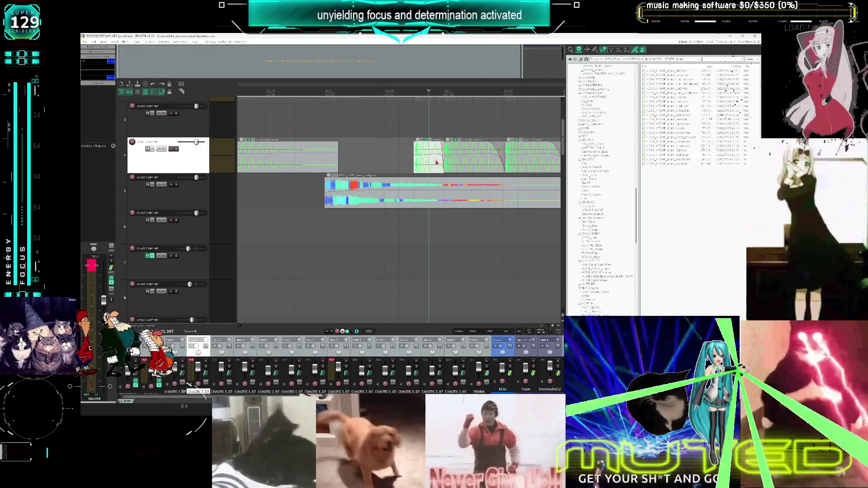
{"action": "left_click_drag", "start_coordinate": [433, 165], "coordinate": [403, 166]}
{"action": "left_click_drag", "start_coordinate": [472, 165], "coordinate": [443, 165]}
{"action": "scroll", "coordinate": [407, 176], "scroll_direction": "down", "scroll_amount": 3}
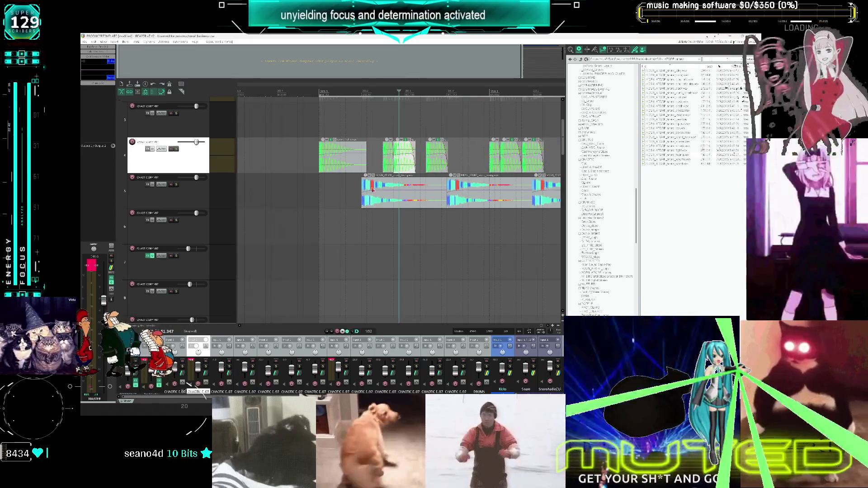
- Play back, then select and delete the three trailing clips on track 4
{"action": "left_click", "coordinate": [321, 197]}
{"action": "key", "text": "space"}
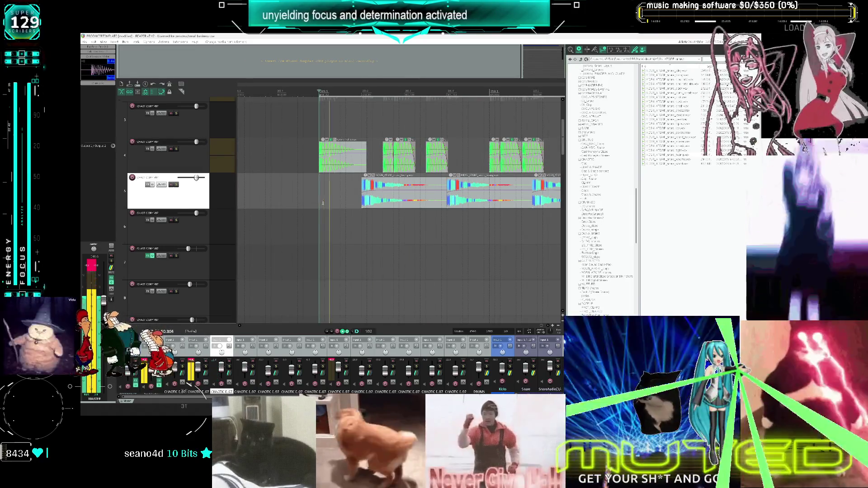
{"action": "key", "text": "space"}
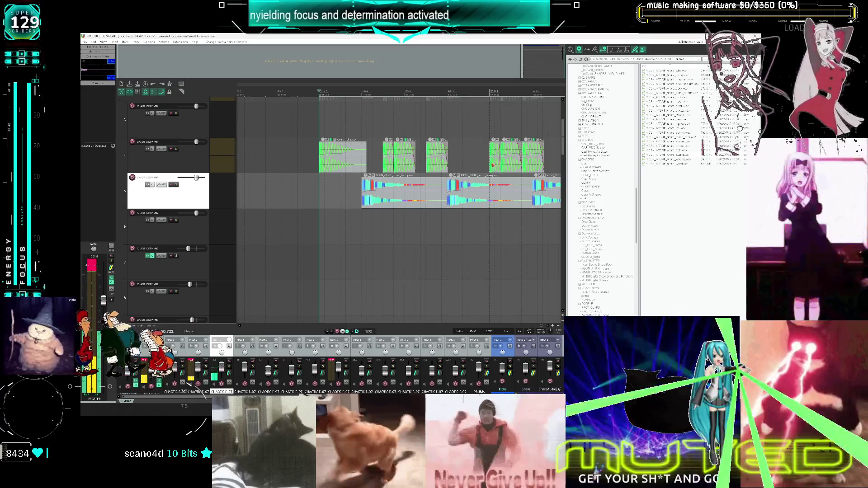
{"action": "mouse_move", "coordinate": [474, 149]}
{"action": "left_mouse_down"}
{"action": "mouse_move", "coordinate": [554, 149]}
{"action": "mouse_move", "coordinate": [546, 150]}
{"action": "left_mouse_up"}
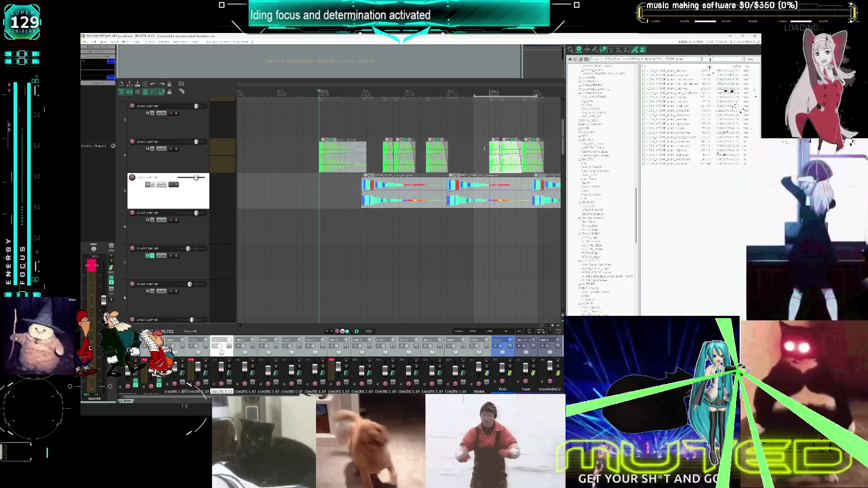
{"action": "key", "text": "Delete"}
{"action": "scroll", "coordinate": [547, 150], "scroll_direction": "down", "scroll_amount": 3}
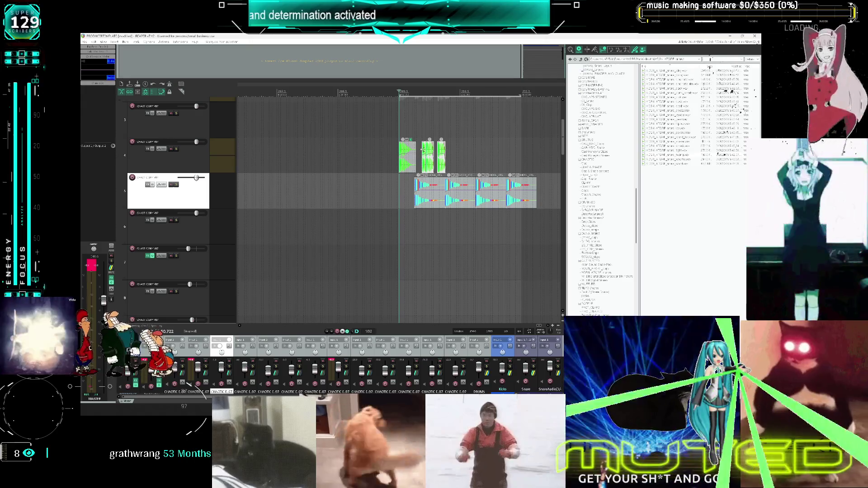
- Select track 4's clip pattern and repeat it twice more along the timeline
{"action": "left_click", "coordinate": [466, 150]}
{"action": "scroll", "coordinate": [466, 150], "scroll_direction": "up", "scroll_amount": 3}
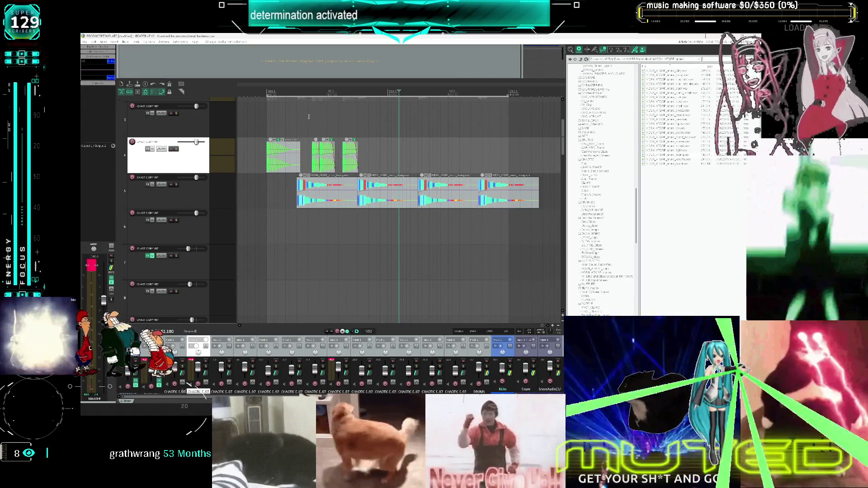
{"action": "left_click", "coordinate": [309, 117]}
{"action": "scroll", "coordinate": [312, 115], "scroll_direction": "up", "scroll_amount": 3}
{"action": "scroll", "coordinate": [406, 115], "scroll_direction": "down", "scroll_amount": 3}
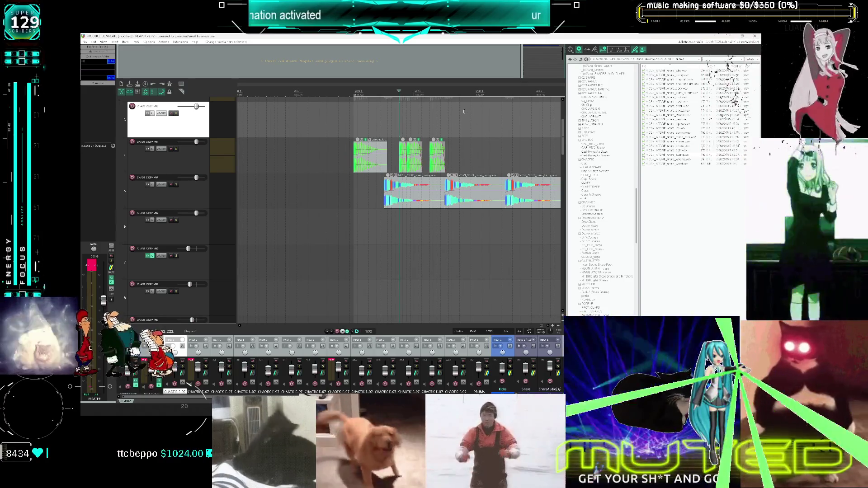
{"action": "scroll", "coordinate": [461, 113], "scroll_direction": "up", "scroll_amount": 2}
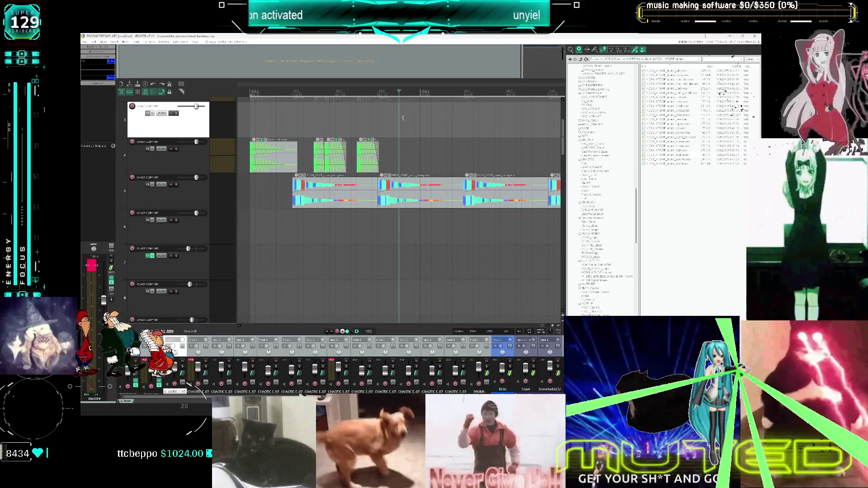
{"action": "left_click", "coordinate": [397, 149]}
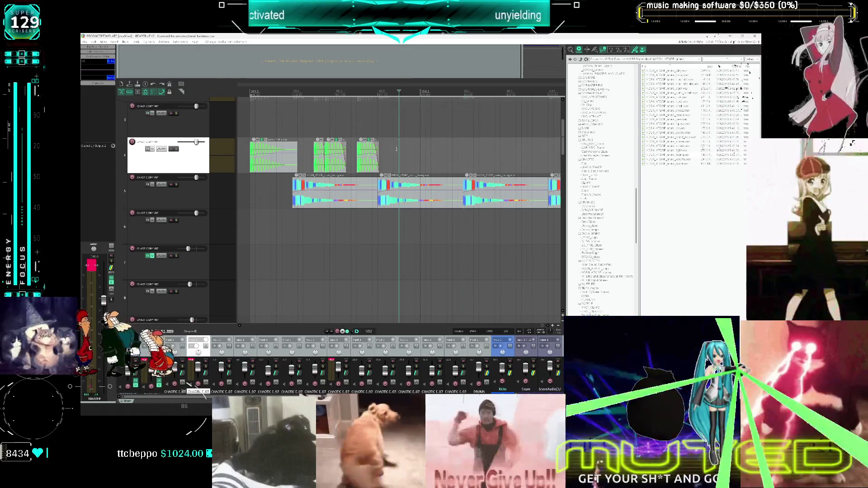
{"action": "scroll", "coordinate": [399, 152], "scroll_direction": "up", "scroll_amount": 2}
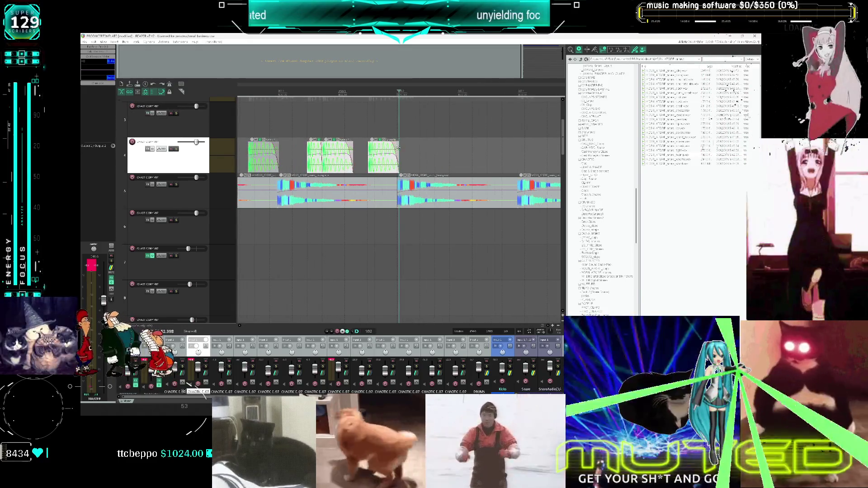
{"action": "scroll", "coordinate": [395, 109], "scroll_direction": "down", "scroll_amount": 3}
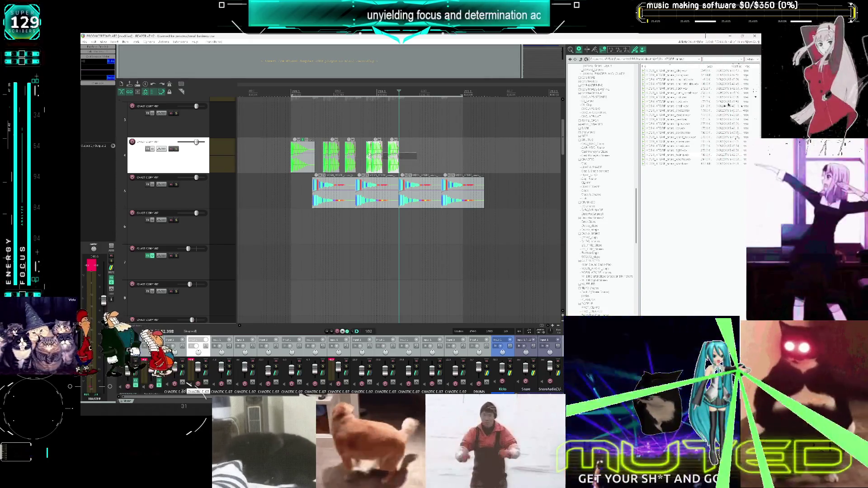
{"action": "key", "text": "ctrl+v"}
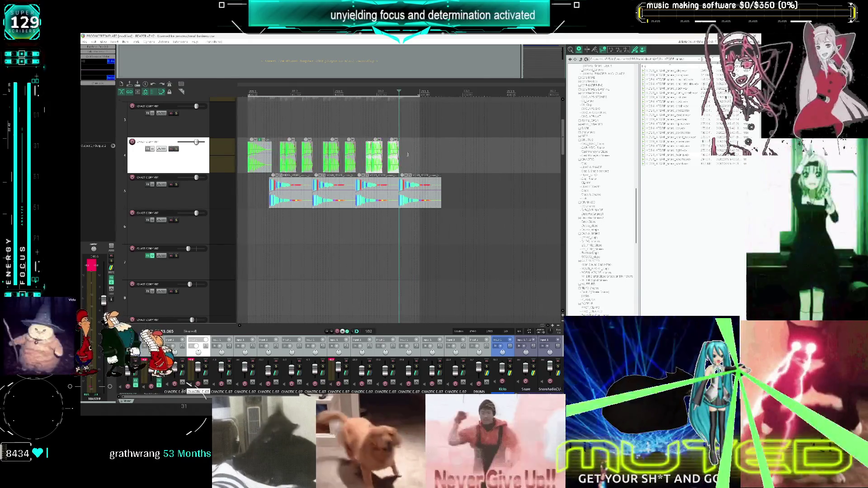
- Play the extended pattern from the start of the drum loop
{"action": "scroll", "coordinate": [407, 155], "scroll_direction": "down", "scroll_amount": 2}
{"action": "left_click", "coordinate": [301, 180]}
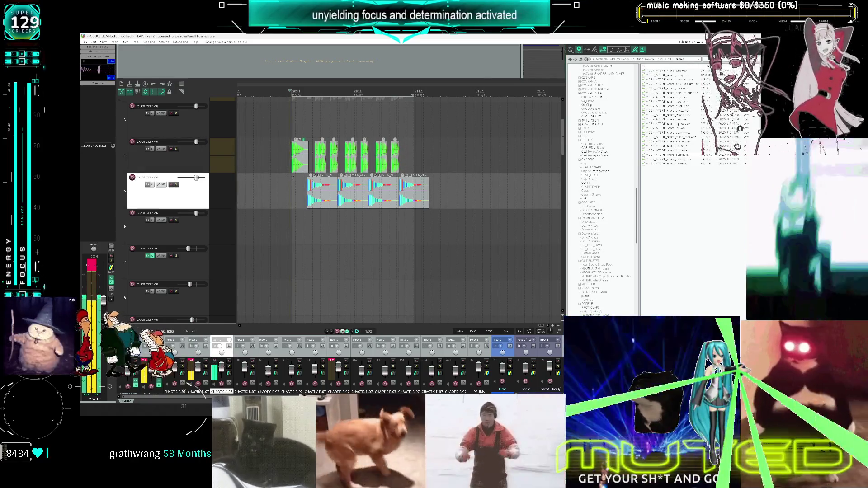
{"action": "key", "text": "space"}
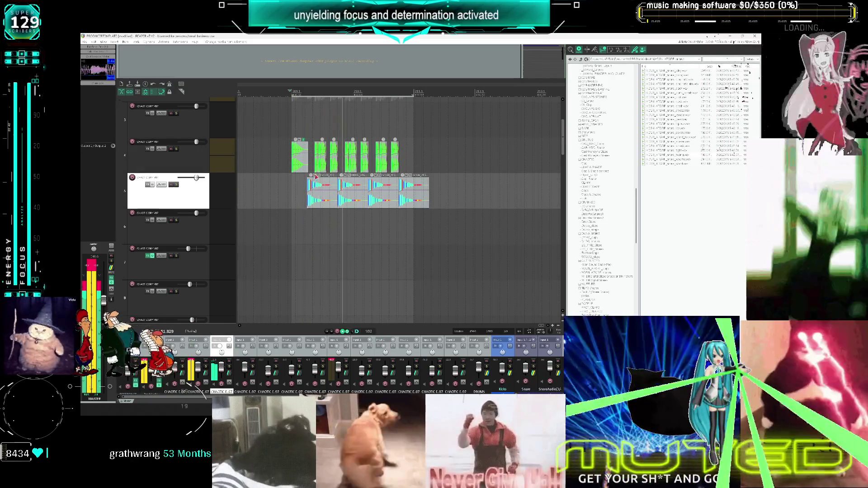
{"action": "key", "text": "space"}
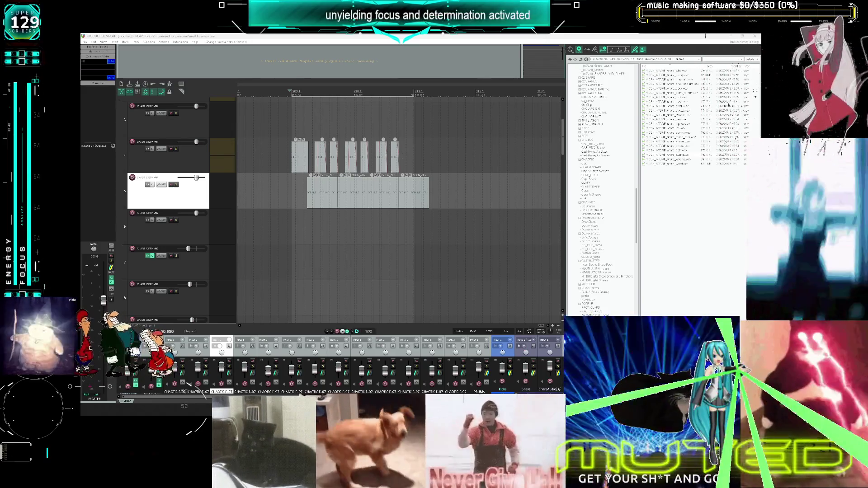
- Bring the Spotify player with the Jealous - Sped up playlist in front of REAPER
{"action": "key", "text": "alt+Tab"}
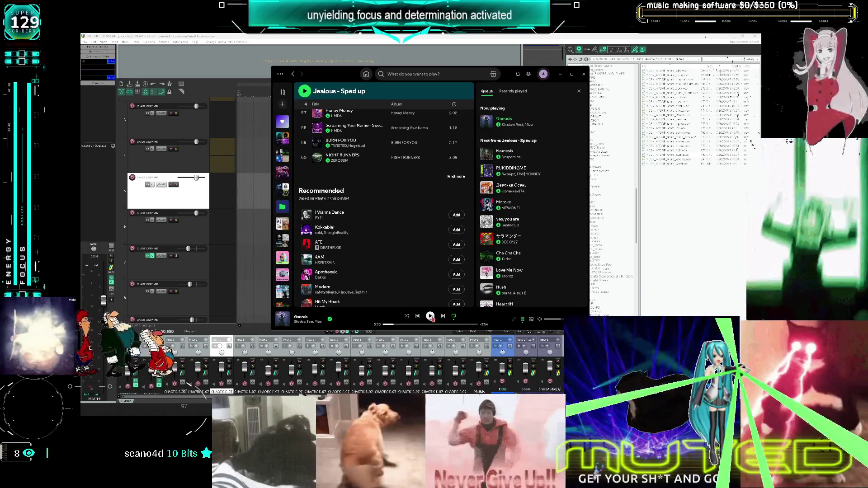
- Play Genesis in Spotify, pause it, and minimize the player back to REAPER
{"action": "left_click", "coordinate": [430, 316]}
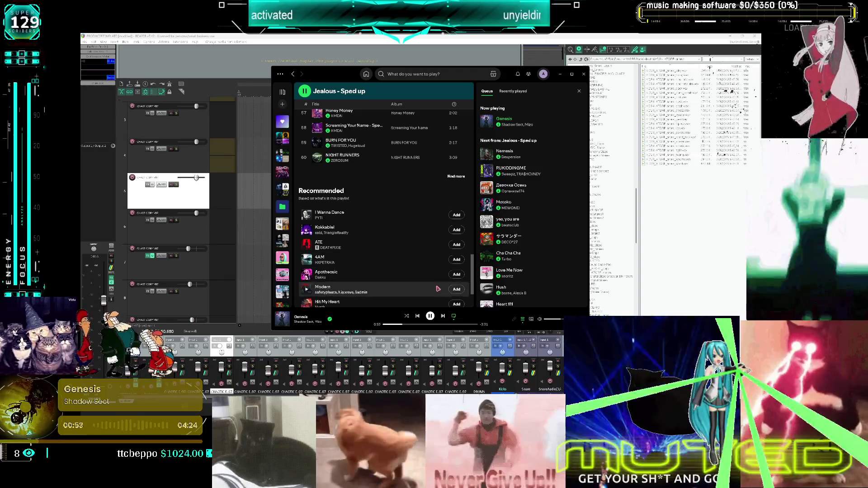
{"action": "left_click", "coordinate": [431, 317]}
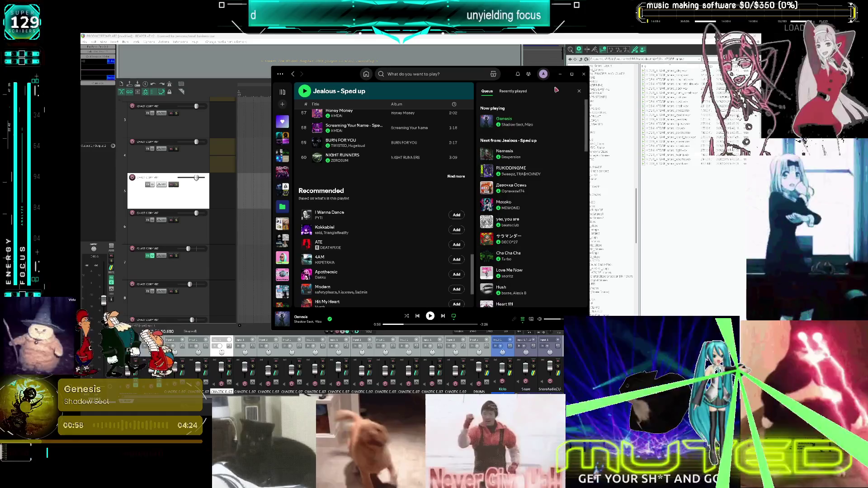
{"action": "left_click", "coordinate": [561, 75]}
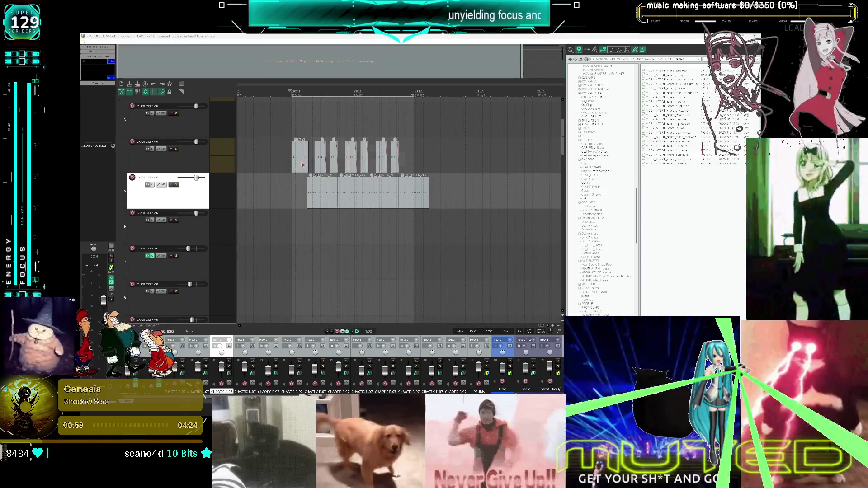
{"action": "left_click", "coordinate": [393, 160]}
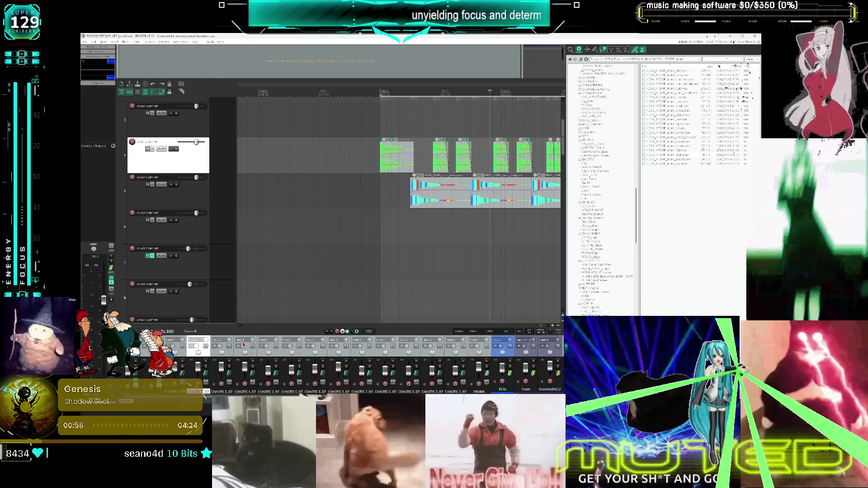
{"action": "left_click", "coordinate": [513, 224]}
{"action": "mouse_move", "coordinate": [523, 230]}
{"action": "left_mouse_down"}
{"action": "mouse_move", "coordinate": [412, 238]}
{"action": "mouse_move", "coordinate": [459, 239]}
{"action": "left_mouse_up"}
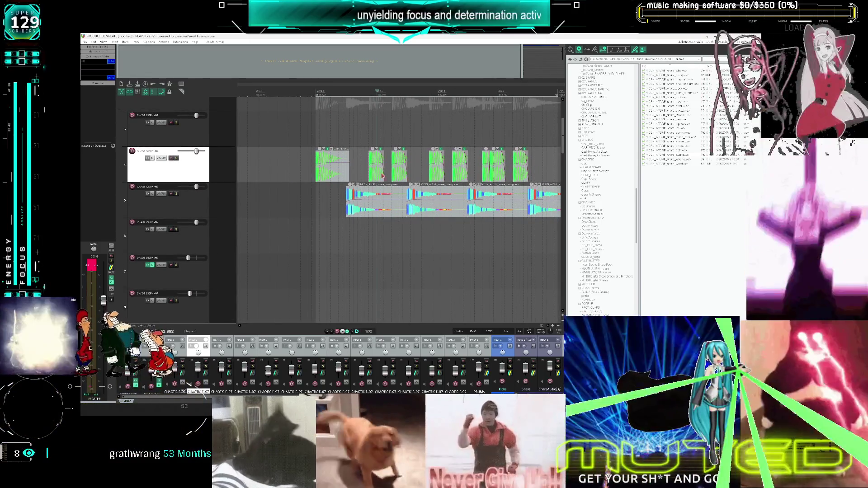
{"action": "left_click", "coordinate": [483, 167]}
{"action": "scroll", "coordinate": [485, 150], "scroll_direction": "right", "scroll_amount": 3}
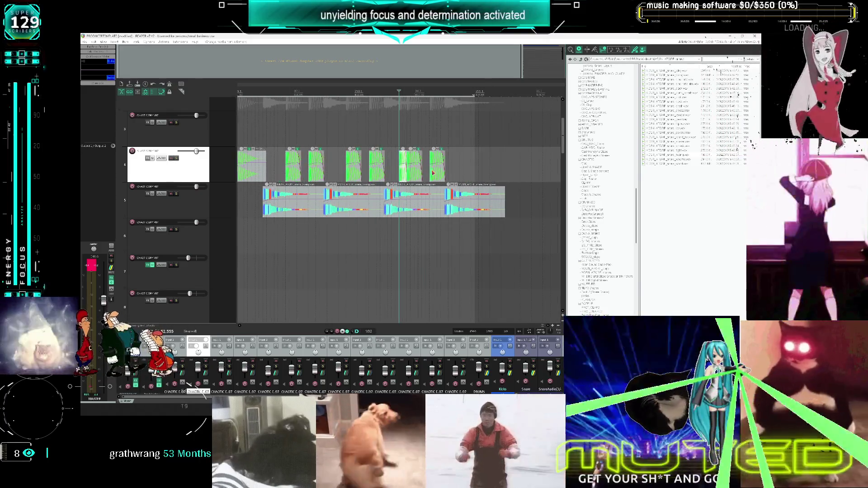
{"action": "scroll", "coordinate": [362, 153], "scroll_direction": "down", "scroll_amount": 2}
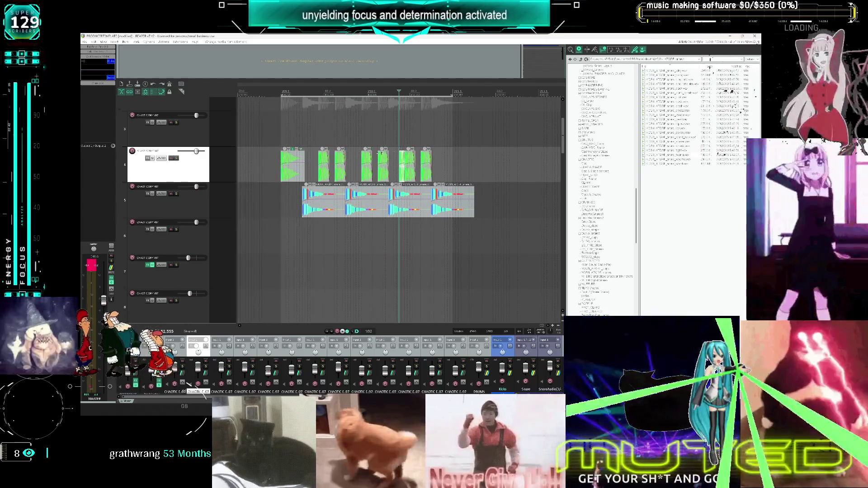
{"action": "left_click", "coordinate": [286, 137]}
{"action": "key", "text": "space"}
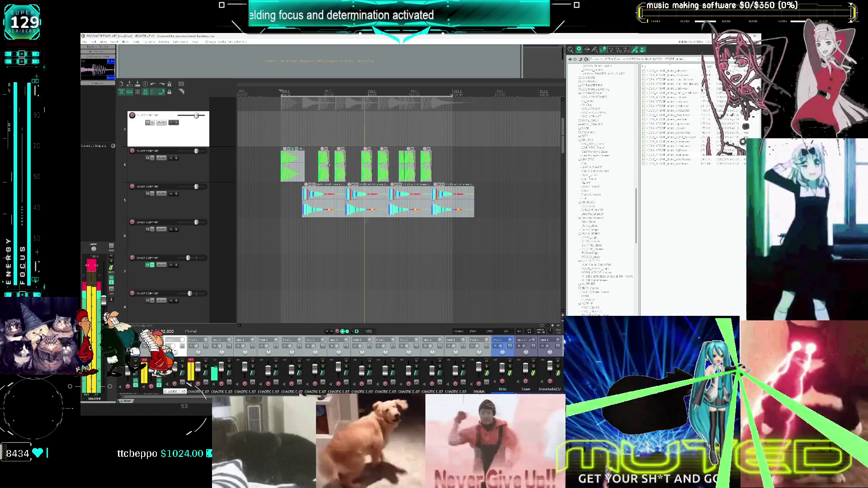
{"action": "key", "text": "space"}
{"action": "key", "text": "alt+Tab"}
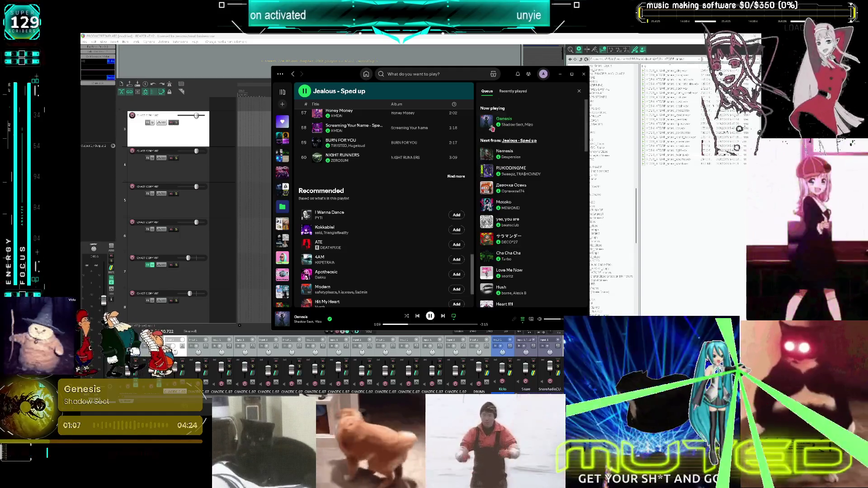
{"action": "left_click", "coordinate": [560, 75]}
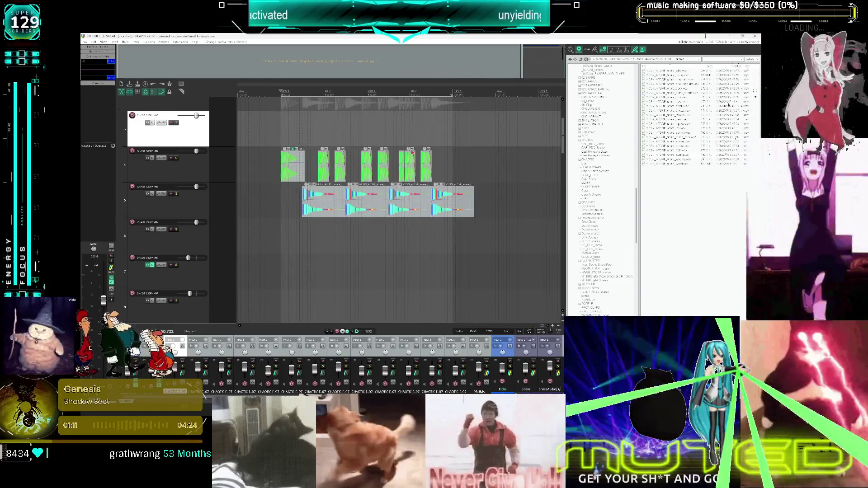
- Paste a copy of track 4's first clip after its last clip
{"action": "left_click", "coordinate": [298, 177]}
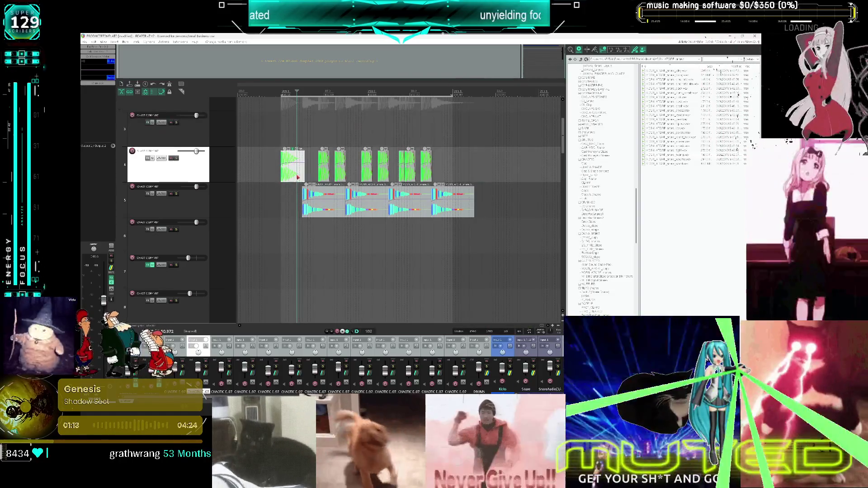
{"action": "left_click", "coordinate": [437, 158]}
{"action": "key", "text": "ctrl+v"}
{"action": "scroll", "coordinate": [421, 163], "scroll_direction": "up", "scroll_amount": 3}
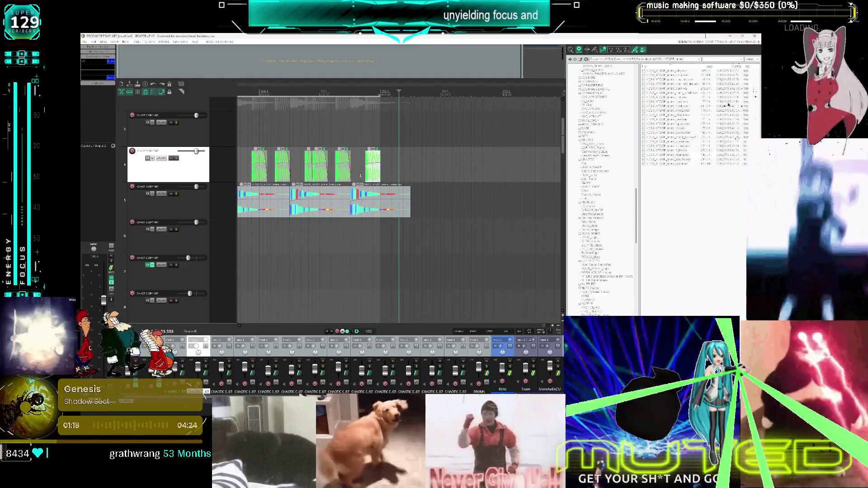
{"action": "scroll", "coordinate": [359, 177], "scroll_direction": "down", "scroll_amount": 3}
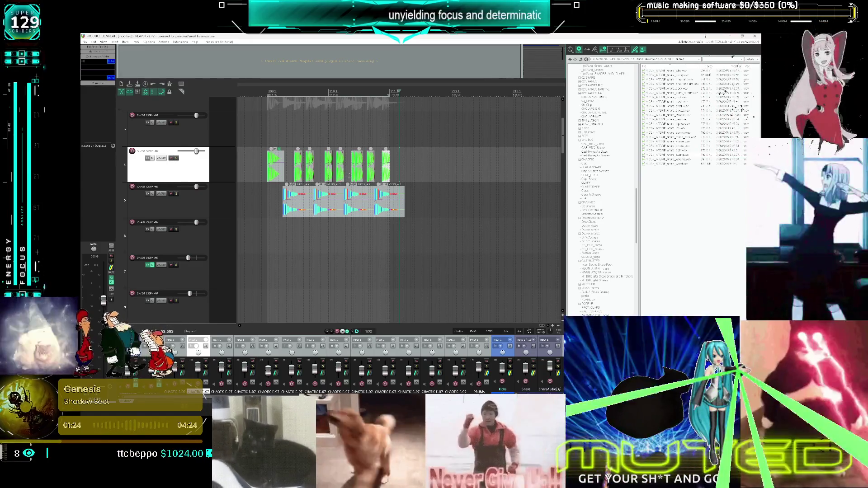
{"action": "scroll", "coordinate": [349, 174], "scroll_direction": "up", "scroll_amount": 3}
{"action": "scroll", "coordinate": [401, 150], "scroll_direction": "down", "scroll_amount": 2}
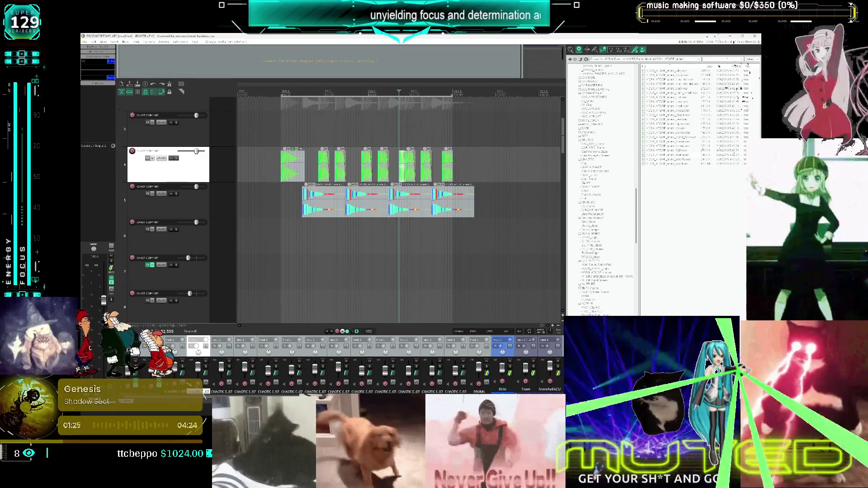
- Show the Hi Hat folder's samples in the Media Explorer
{"action": "mouse_move", "coordinate": [480, 397]}
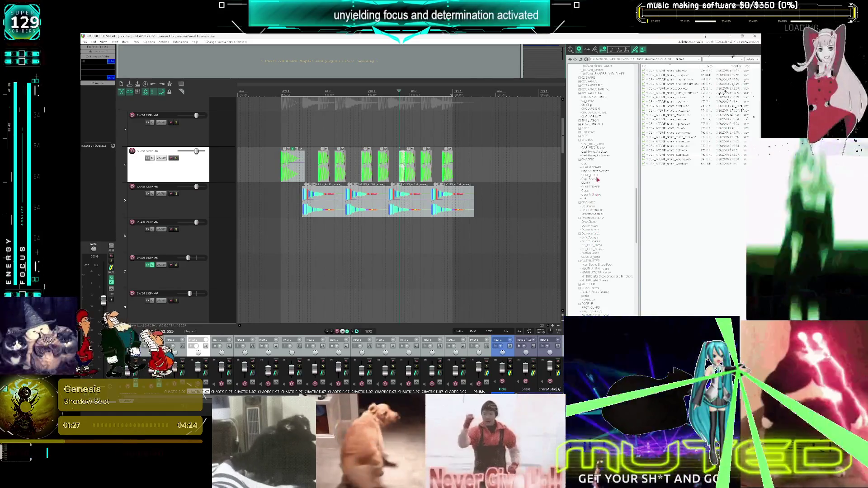
{"action": "scroll", "coordinate": [598, 179], "scroll_direction": "down", "scroll_amount": 10}
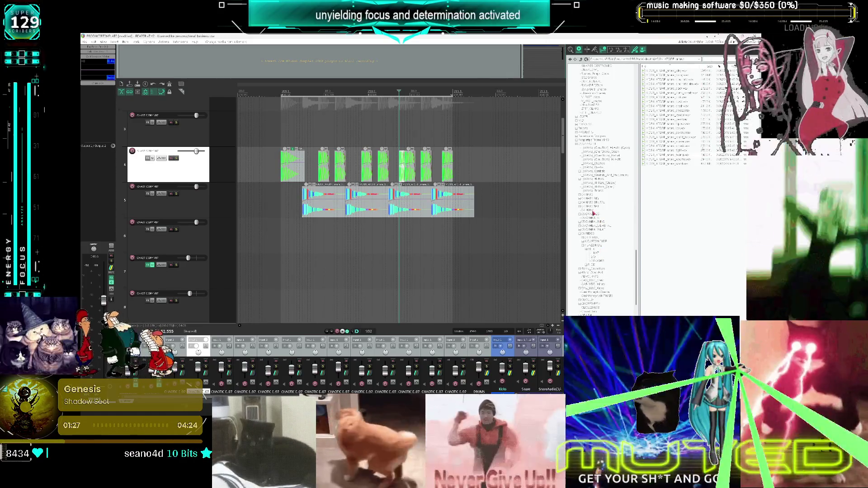
{"action": "left_click", "coordinate": [588, 210]}
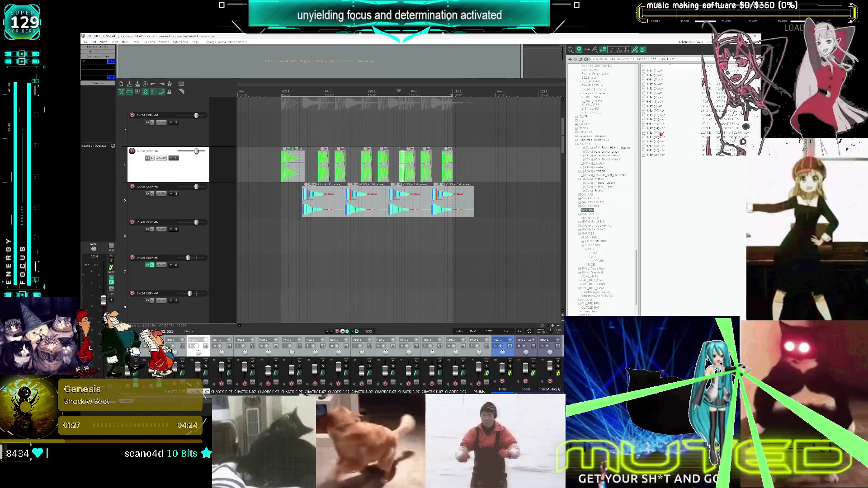
- Audition several hi-hat samples and place the chosen one on track 6
{"action": "left_click", "coordinate": [661, 107]}
{"action": "left_click", "coordinate": [658, 85]}
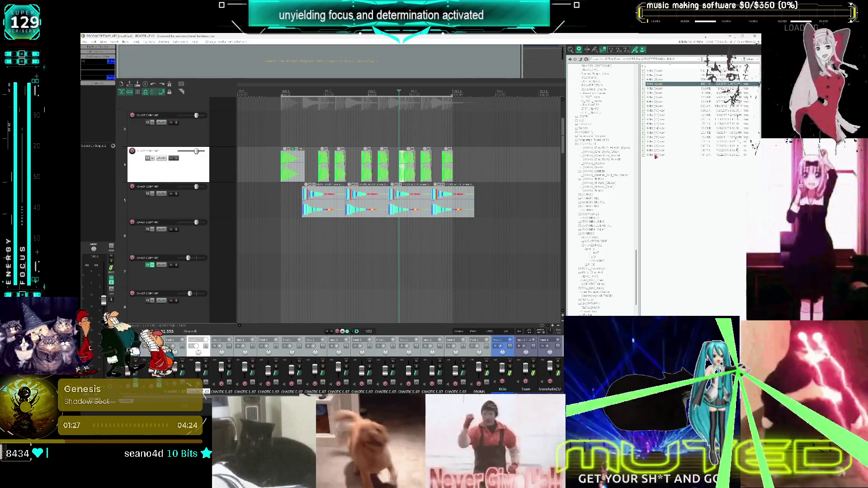
{"action": "left_click", "coordinate": [657, 151]}
{"action": "left_click", "coordinate": [657, 156]}
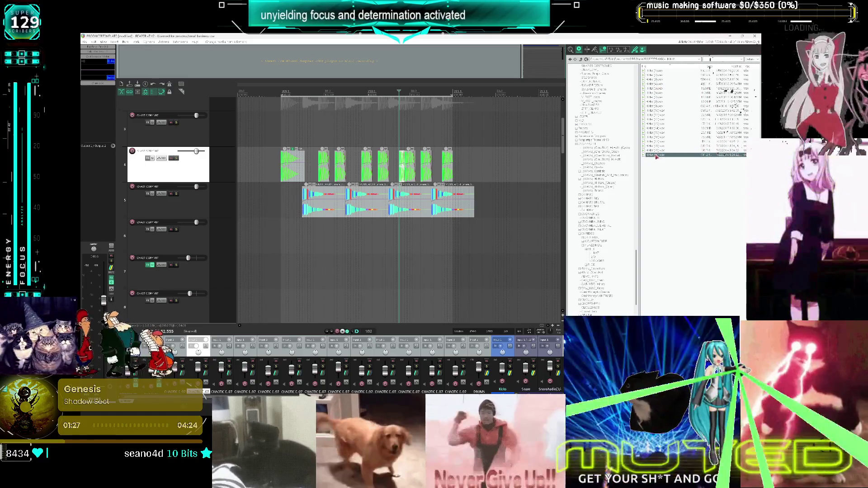
{"action": "left_click", "coordinate": [659, 93]}
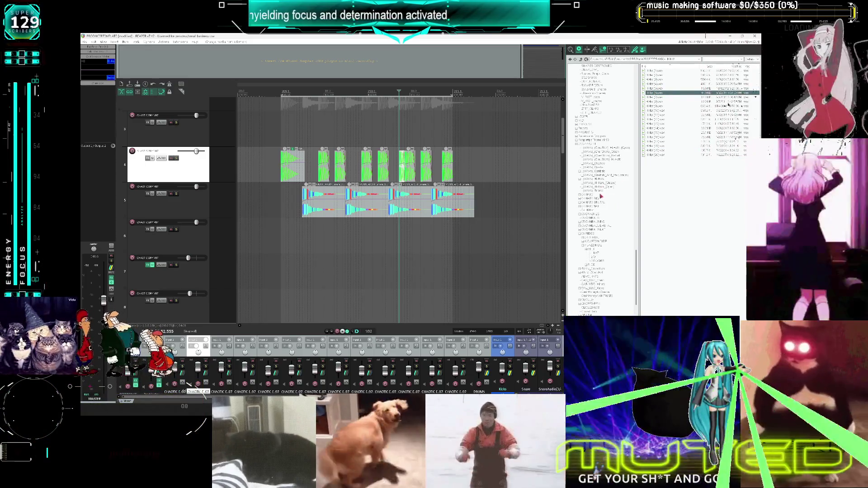
{"action": "left_click", "coordinate": [192, 212]}
{"action": "left_click_drag", "start_coordinate": [310, 214], "coordinate": [311, 251]}
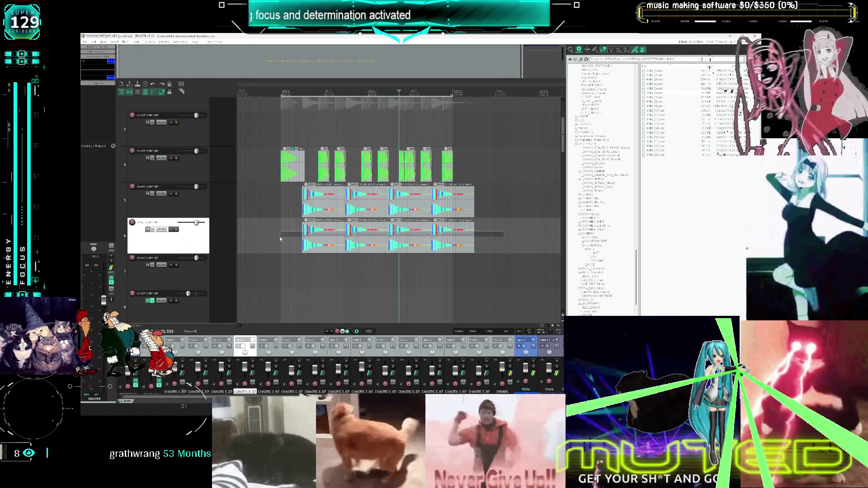
{"action": "key", "text": "ctrl+z"}
{"action": "mouse_move", "coordinate": [659, 93]}
{"action": "left_mouse_down"}
{"action": "mouse_move", "coordinate": [503, 173]}
{"action": "mouse_move", "coordinate": [285, 248]}
{"action": "left_mouse_up"}
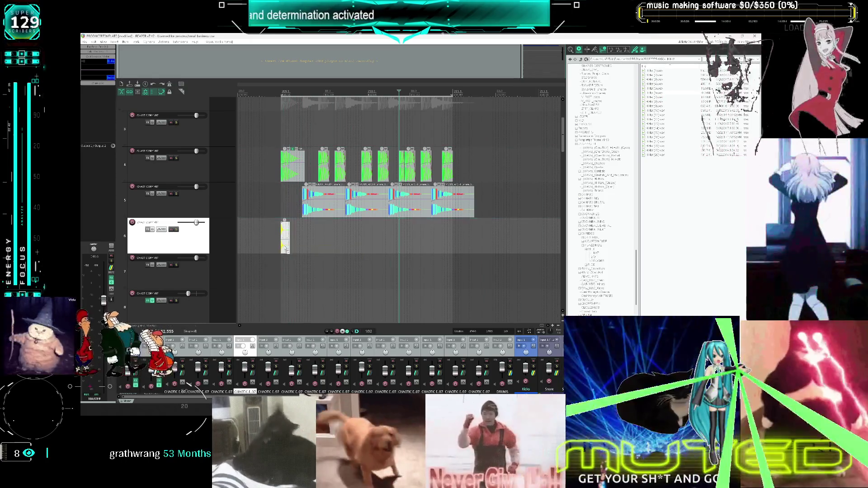
- Repeat the hi-hat clip into a row of eight copies on track 6
{"action": "left_click", "coordinate": [301, 235]}
{"action": "key", "text": "ctrl+v"}
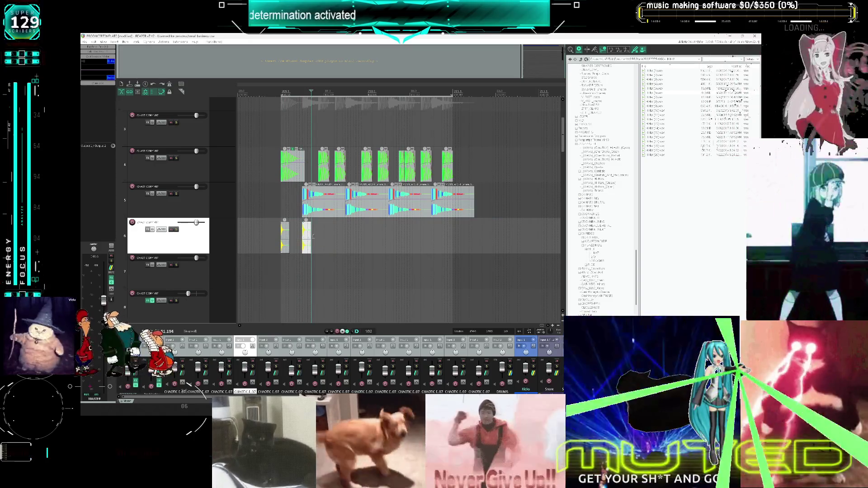
{"action": "key", "text": "ctrl+d"}
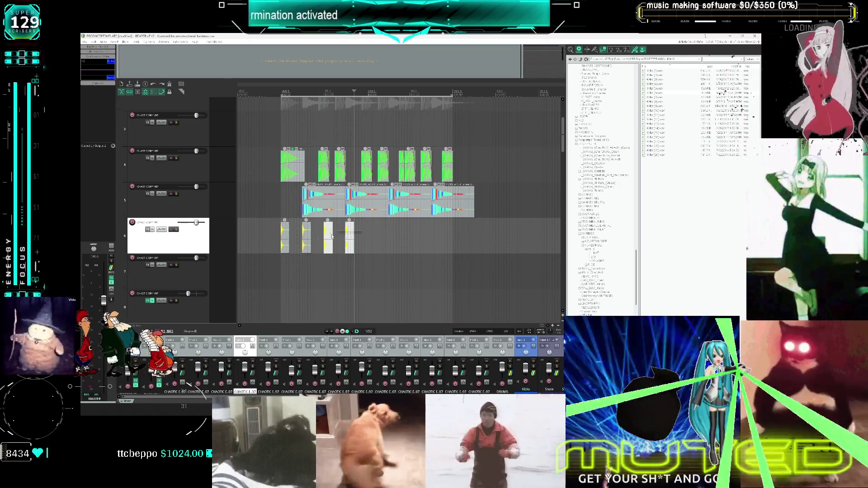
{"action": "left_click", "coordinate": [365, 230]}
{"action": "key", "text": "ctrl+d"}
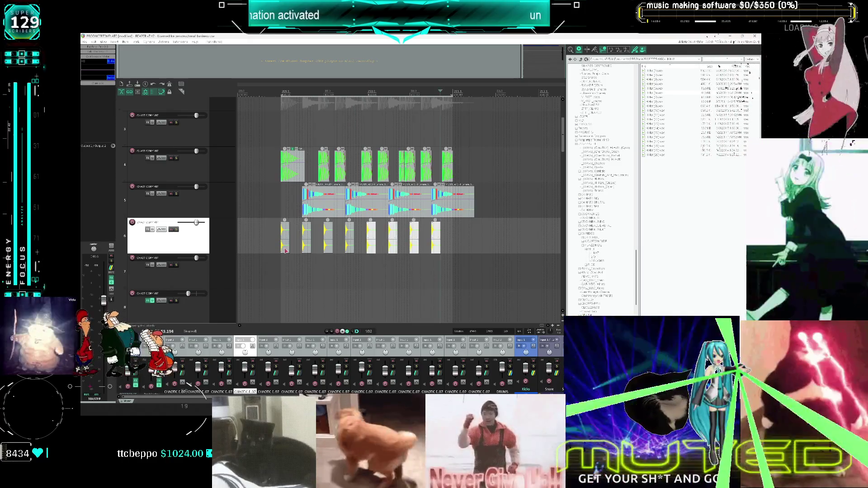
- Play the beat and select the eight hi-hat items on track 6
{"action": "key", "text": "space"}
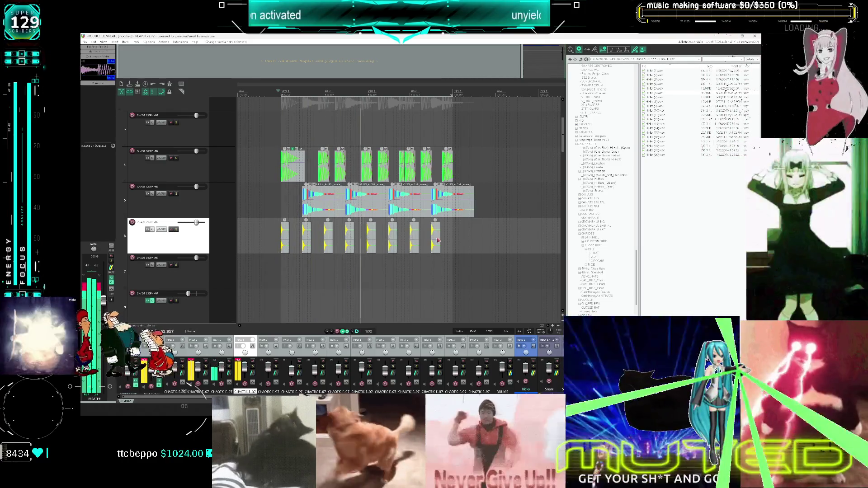
{"action": "key", "text": "space"}
{"action": "mouse_move", "coordinate": [446, 253]}
{"action": "left_mouse_down"}
{"action": "mouse_move", "coordinate": [287, 242]}
{"action": "mouse_move", "coordinate": [295, 242]}
{"action": "left_mouse_up"}
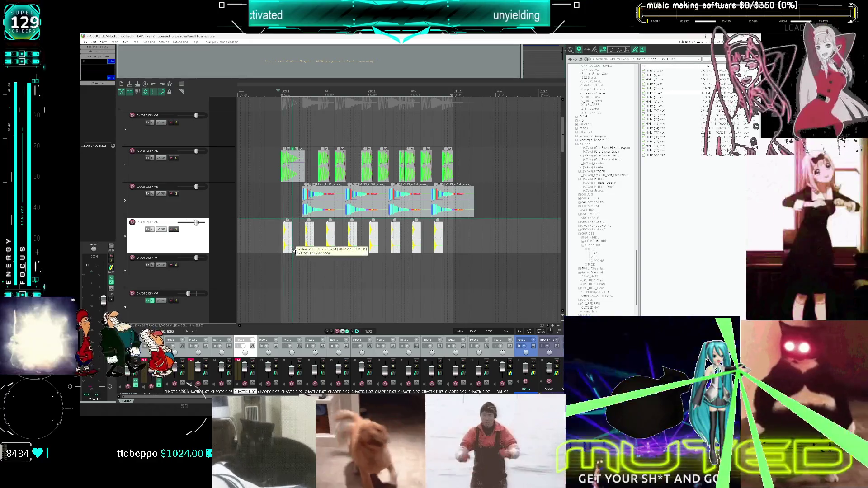
{"action": "key", "text": "space"}
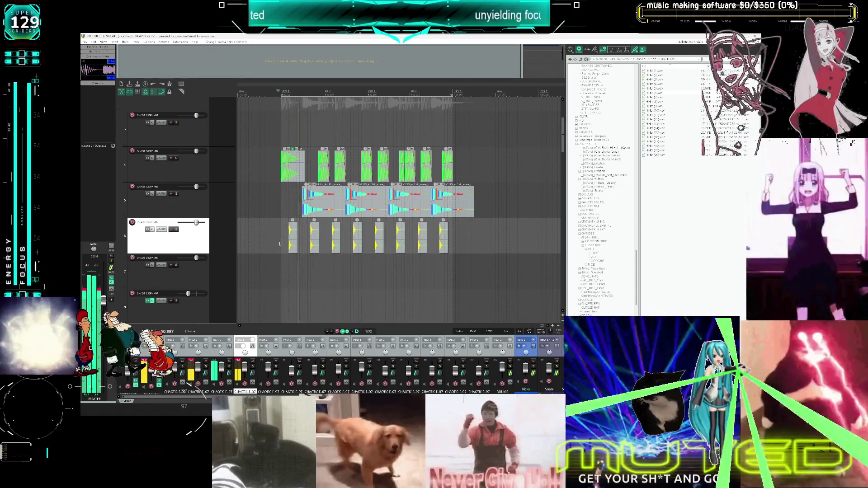
{"action": "key", "text": "space"}
{"action": "left_click_drag", "start_coordinate": [428, 240], "coordinate": [287, 247]}
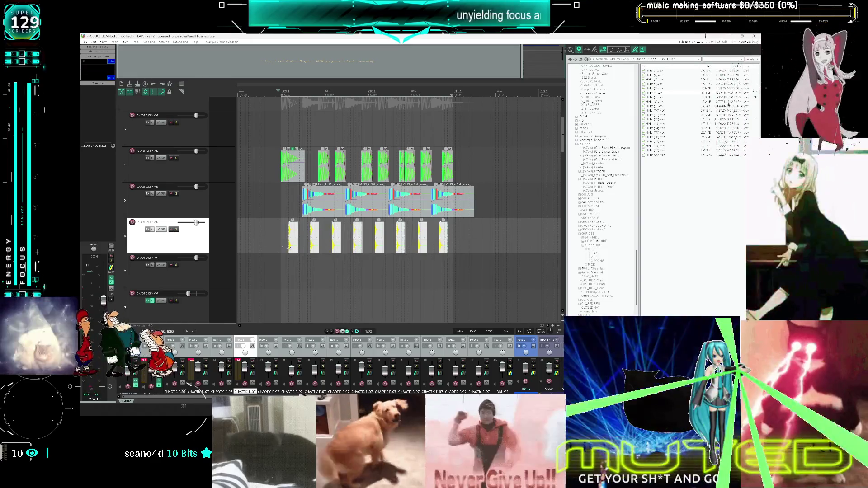
{"action": "left_click", "coordinate": [311, 238]}
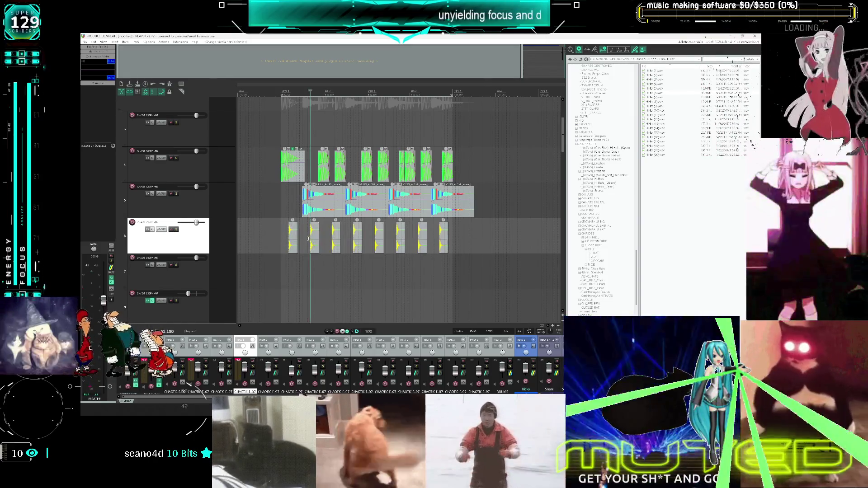
{"action": "scroll", "coordinate": [400, 236], "scroll_direction": "up", "scroll_amount": 2}
{"action": "left_click", "coordinate": [373, 246]}
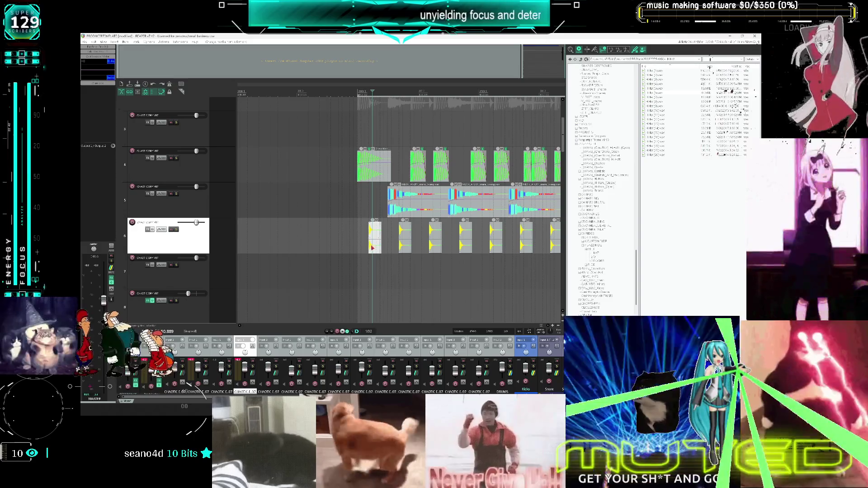
- Lower the volume of all hi-hat items on track 6
{"action": "scroll", "coordinate": [374, 251], "scroll_direction": "down", "scroll_amount": 2}
{"action": "left_click_drag", "start_coordinate": [529, 247], "coordinate": [396, 255]}
{"action": "scroll", "coordinate": [399, 240], "scroll_direction": "up", "scroll_amount": 5}
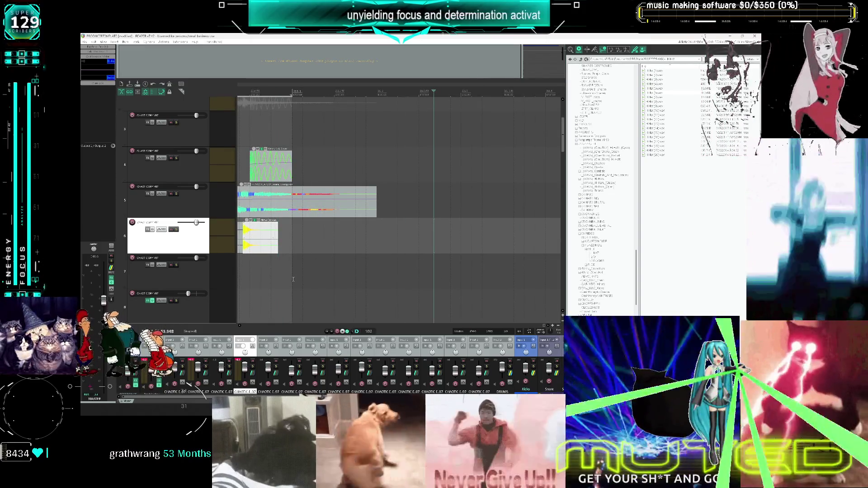
{"action": "scroll", "coordinate": [337, 277], "scroll_direction": "left", "scroll_amount": 3}
{"action": "scroll", "coordinate": [337, 276], "scroll_direction": "down", "scroll_amount": 3}
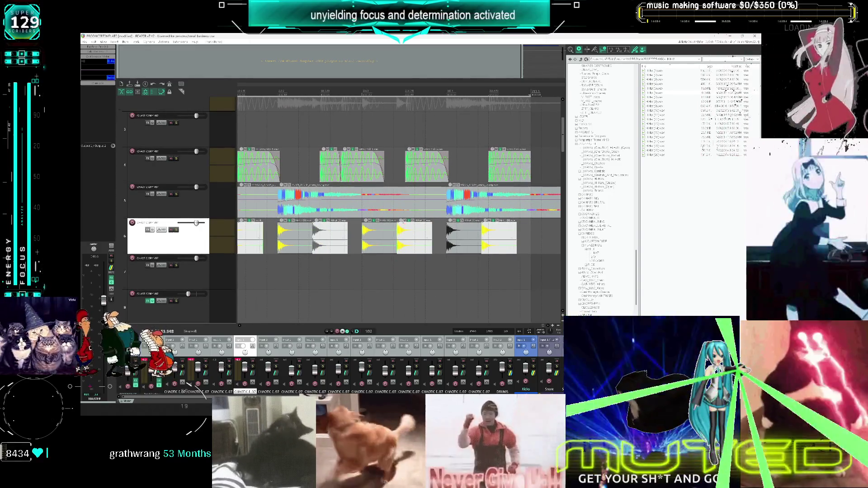
{"action": "left_click_drag", "start_coordinate": [401, 221], "coordinate": [411, 240]}
{"action": "scroll", "coordinate": [410, 240], "scroll_direction": "down", "scroll_amount": 5}
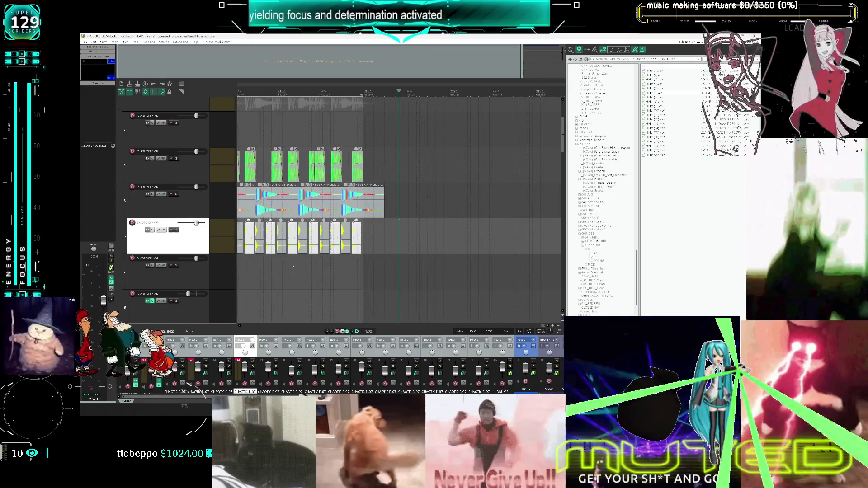
- Play back the quieter hi-hats, then add Ohmicide to the master track
{"action": "left_click", "coordinate": [294, 270]}
{"action": "key", "text": "space"}
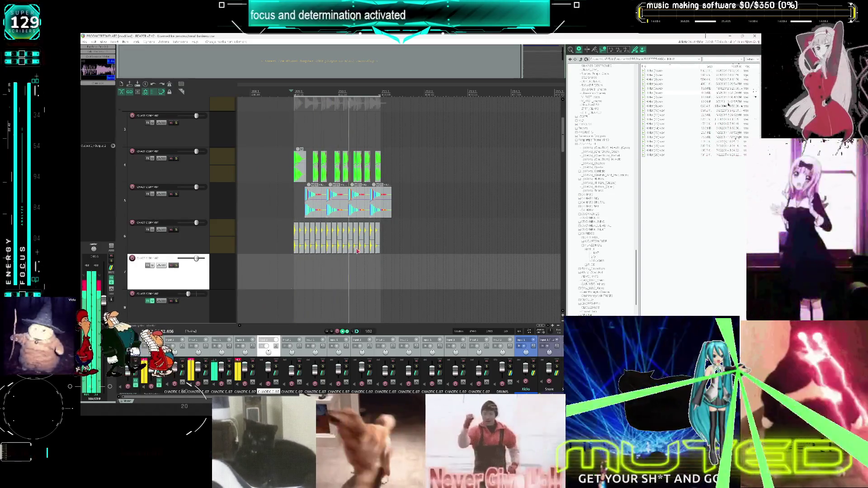
{"action": "key", "text": "space"}
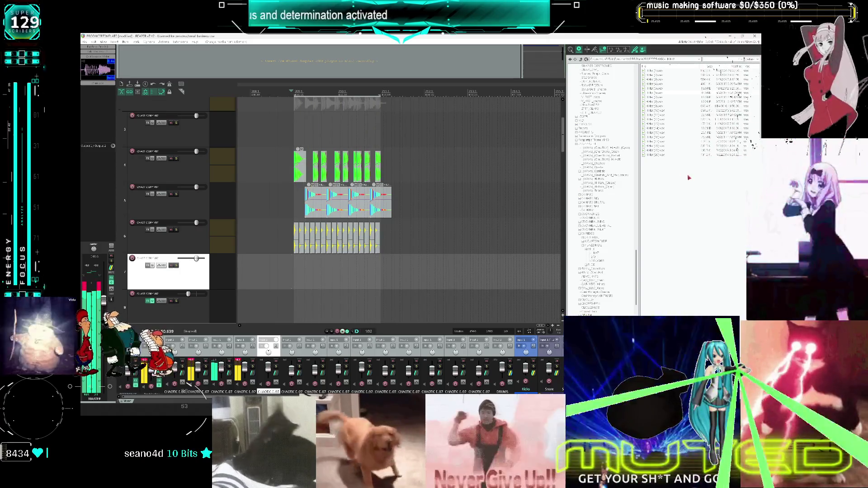
{"action": "left_click", "coordinate": [106, 89]}
{"action": "key", "text": "Return"}
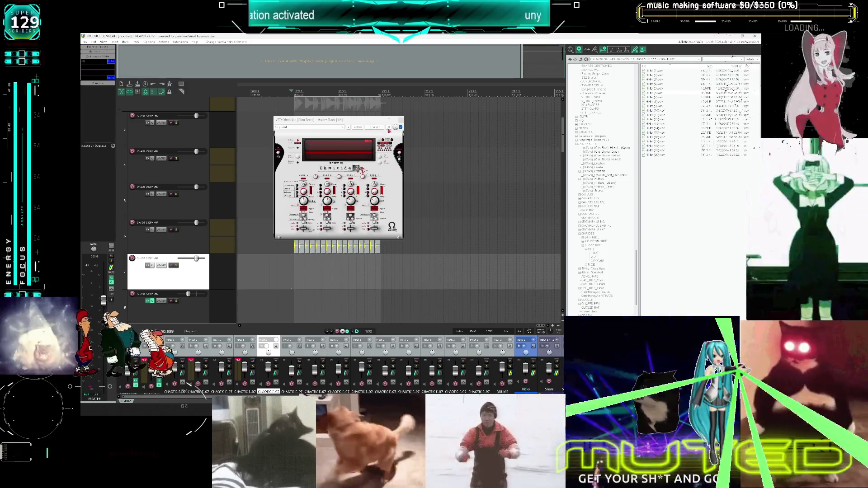
- Close the Ohmicide plugin window
{"action": "left_click", "coordinate": [402, 125]}
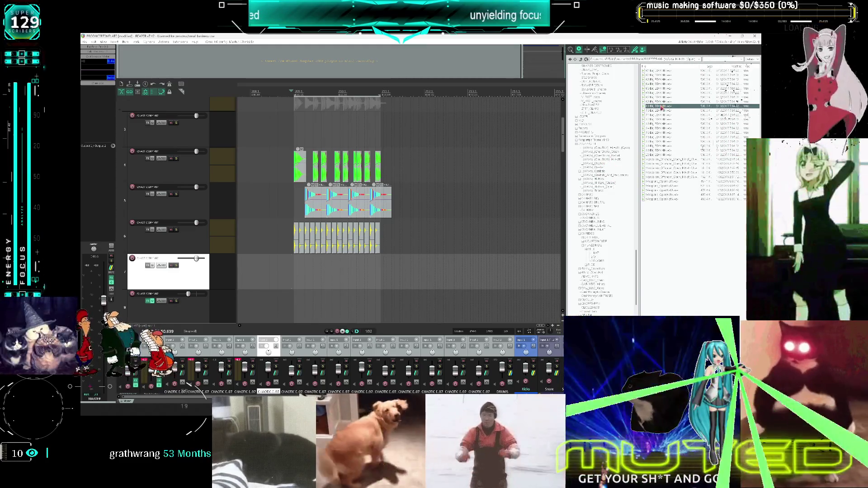
- Preview hi-hat samples one by one, stepping down to one near the list's bottom
{"action": "left_click", "coordinate": [667, 150]}
{"action": "left_click", "coordinate": [667, 154]}
{"action": "left_click", "coordinate": [669, 159]}
{"action": "left_click", "coordinate": [671, 163]}
{"action": "left_click", "coordinate": [672, 169]}
{"action": "key", "text": "Down"}
{"action": "key", "text": "Down"}
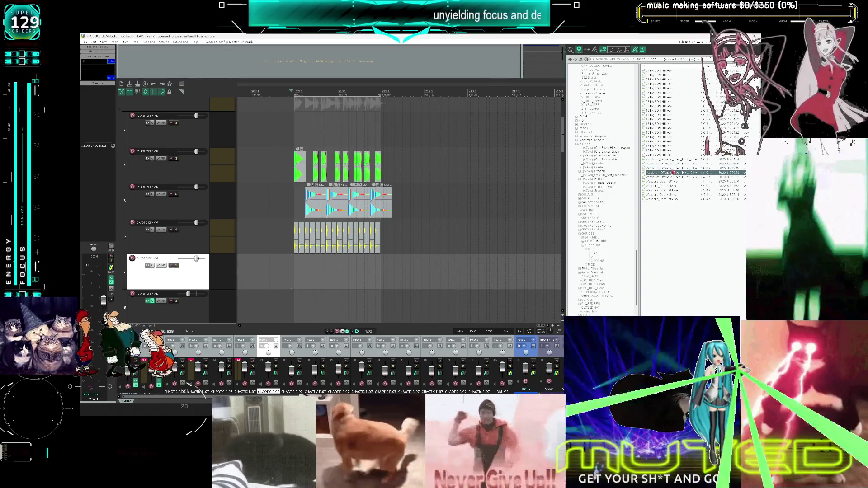
{"action": "key", "text": "Down"}
{"action": "key", "text": "Down"}
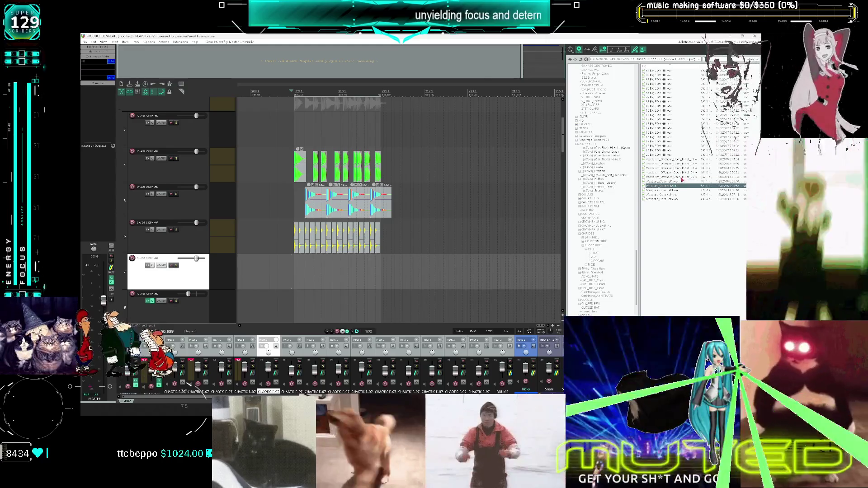
{"action": "key", "text": "Down"}
{"action": "key", "text": "Down"}
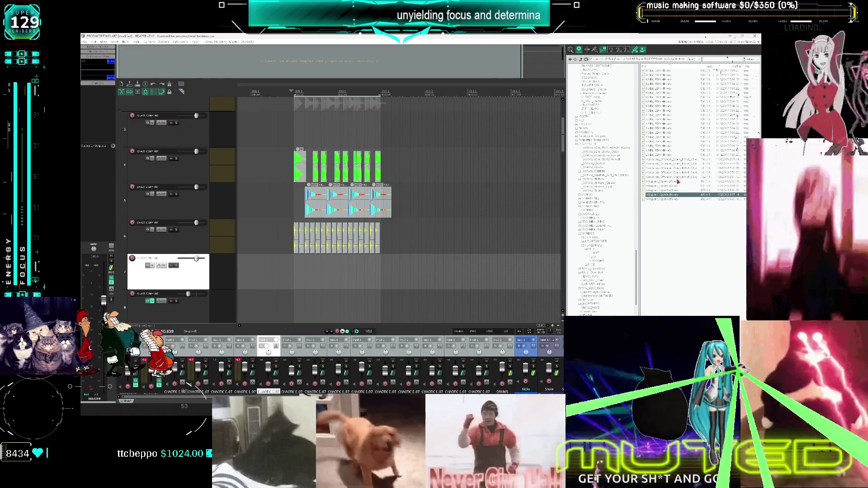
{"action": "key", "text": "Down"}
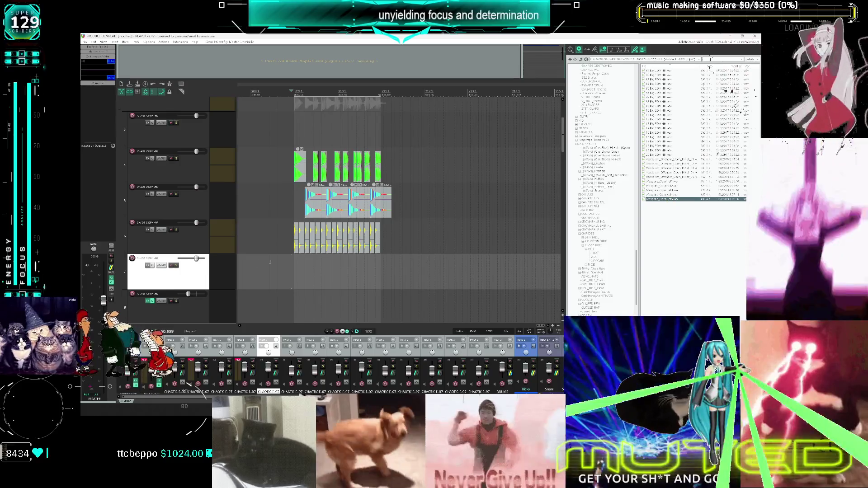
- Place the chosen hi-hat sample on track 7, align it to the edit position, and trim it shorter
{"action": "mouse_move", "coordinate": [680, 203]}
{"action": "left_mouse_down"}
{"action": "mouse_move", "coordinate": [340, 269]}
{"action": "mouse_move", "coordinate": [462, 268]}
{"action": "left_mouse_up"}
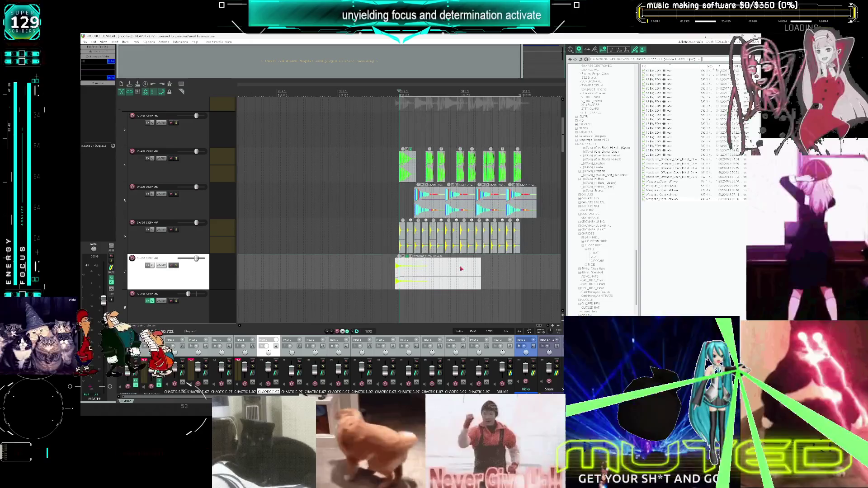
{"action": "left_click_drag", "start_coordinate": [394, 272], "coordinate": [399, 272]}
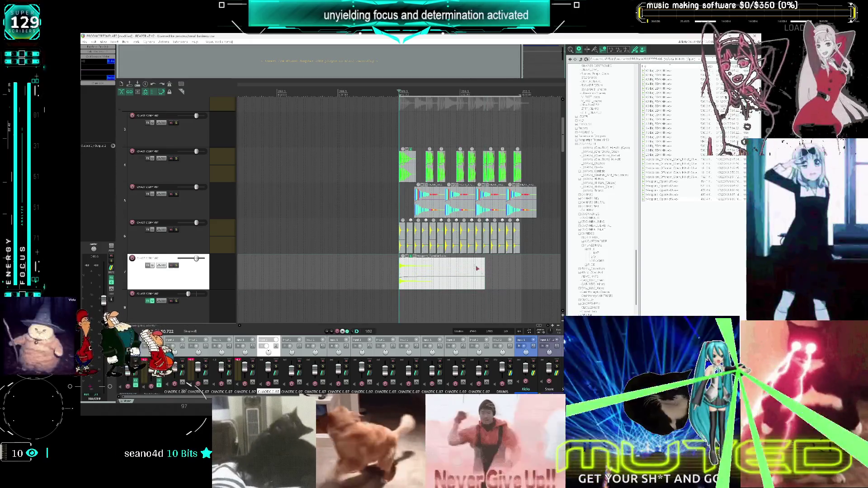
{"action": "left_click_drag", "start_coordinate": [485, 267], "coordinate": [422, 277]}
{"action": "double_click", "coordinate": [412, 271]}
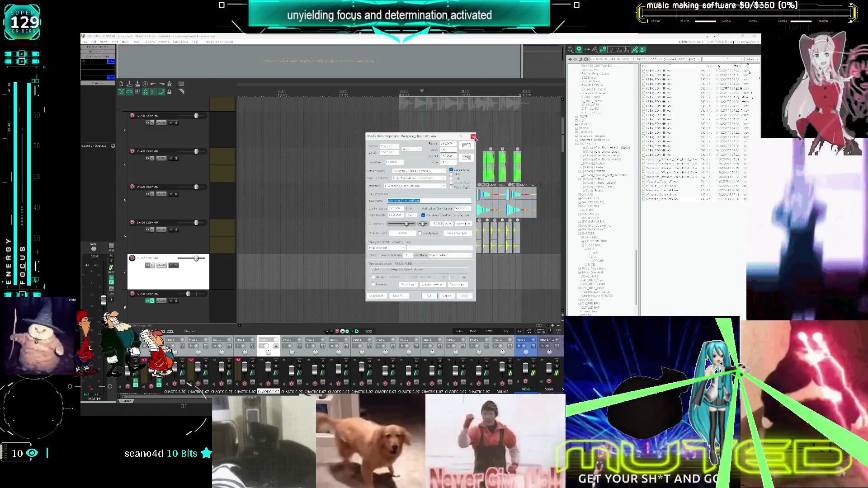
{"action": "key", "text": "Return"}
{"action": "scroll", "coordinate": [431, 255], "scroll_direction": "up", "scroll_amount": 2}
{"action": "scroll", "coordinate": [430, 255], "scroll_direction": "up", "scroll_amount": 3}
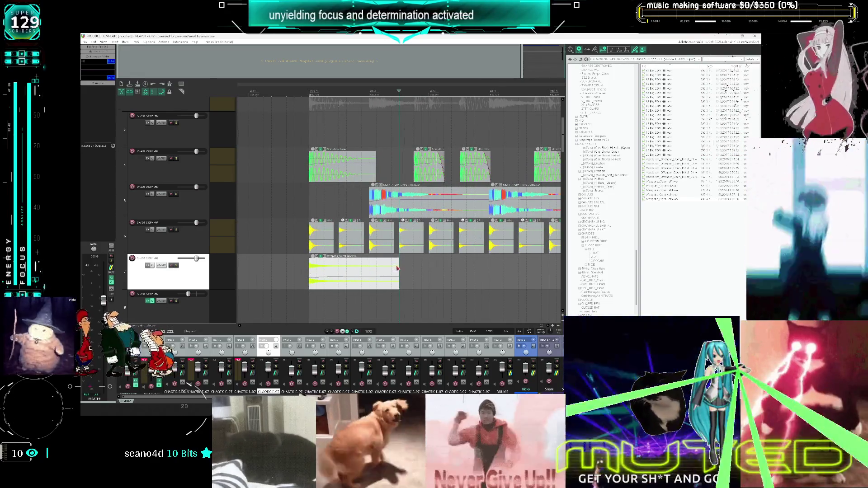
{"action": "left_click_drag", "start_coordinate": [398, 270], "coordinate": [370, 271]}
{"action": "scroll", "coordinate": [375, 271], "scroll_direction": "down", "scroll_amount": 2}
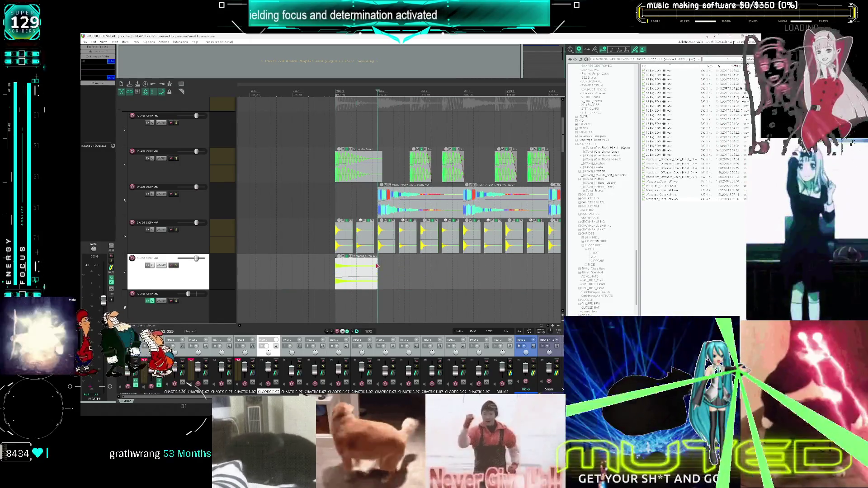
- Duplicate the track 7 clip into eight copies, play the arrangement, and open the master Ohmicide window
{"action": "key", "text": "ctrl+d"}
{"action": "key", "text": "ctrl+d"}
{"action": "key", "text": "ctrl+d"}
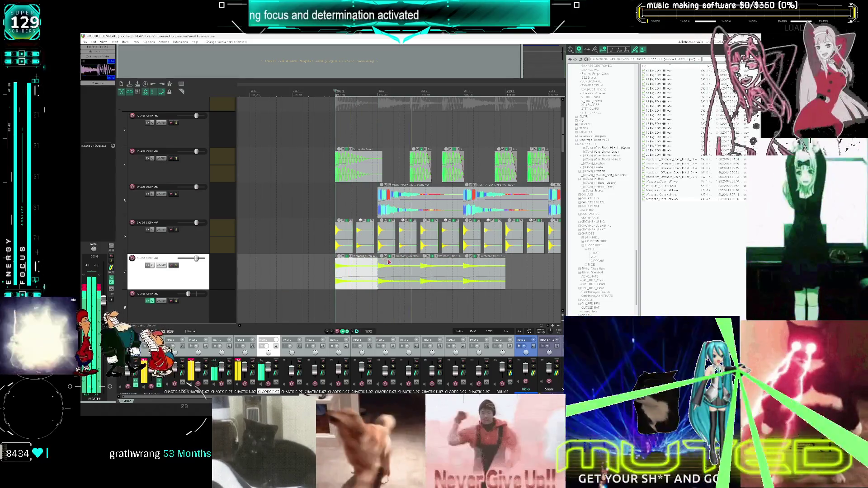
{"action": "scroll", "coordinate": [429, 265], "scroll_direction": "down", "scroll_amount": 2}
{"action": "left_click", "coordinate": [429, 266]}
{"action": "key", "text": "ctrl+d"}
{"action": "key", "text": "ctrl+d"}
{"action": "key", "text": "ctrl+d"}
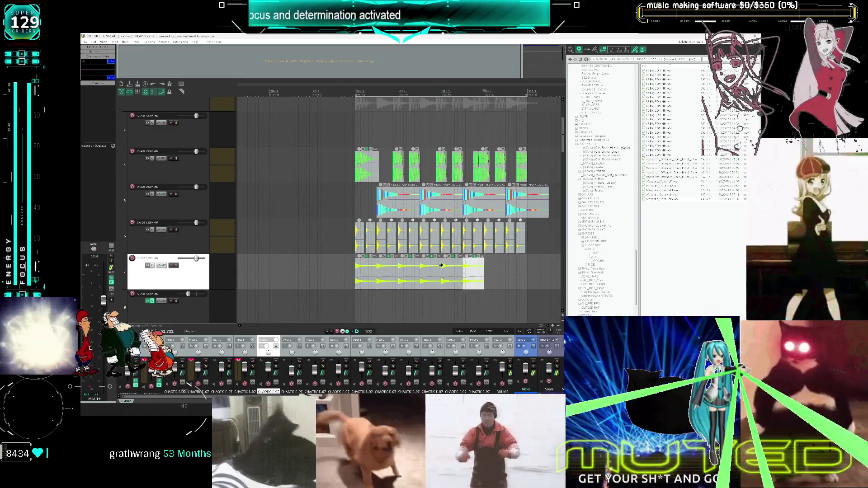
{"action": "key", "text": "space"}
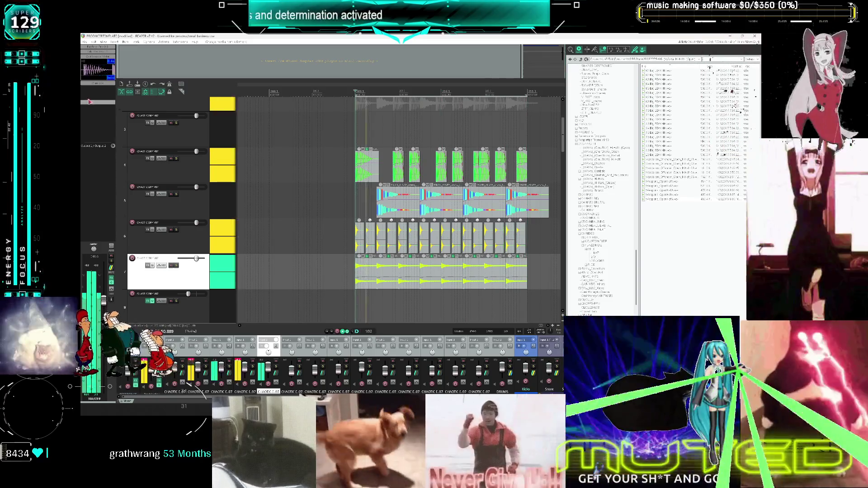
{"action": "left_click", "coordinate": [94, 86]}
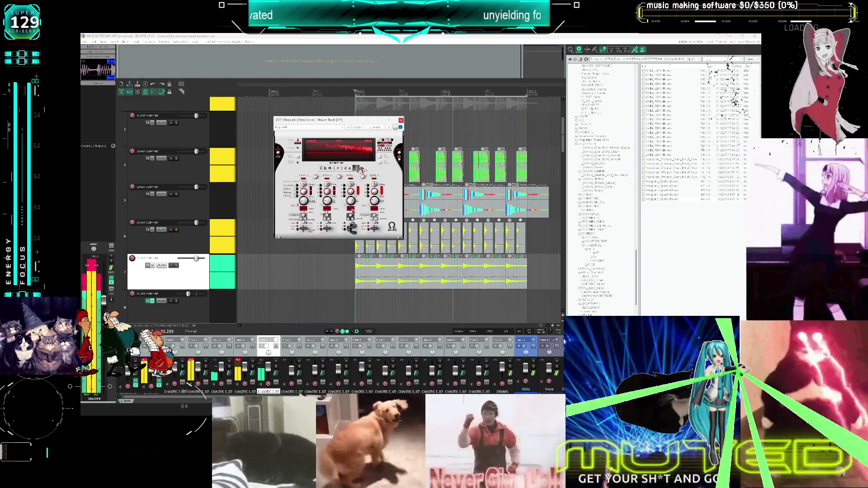
- Load a different preset on the master Ohmicide effect and close its plugin window
{"action": "right_click", "coordinate": [352, 210]}
{"action": "mouse_move", "coordinate": [368, 225]}
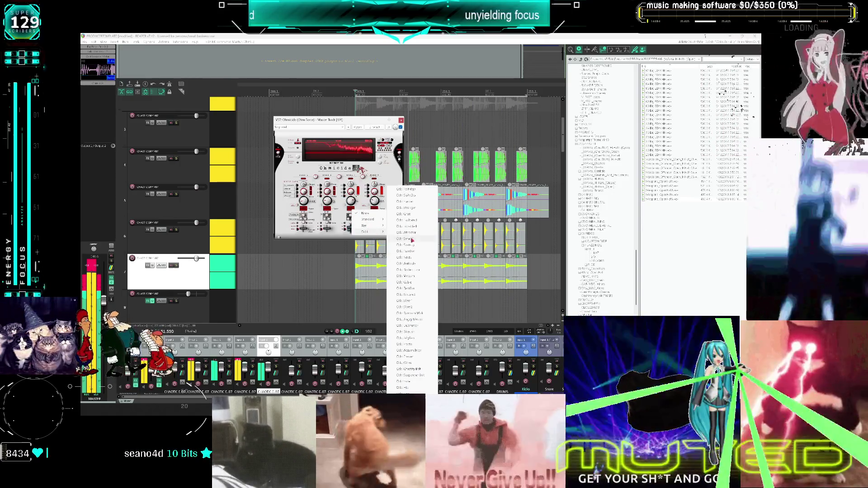
{"action": "left_click", "coordinate": [420, 217]}
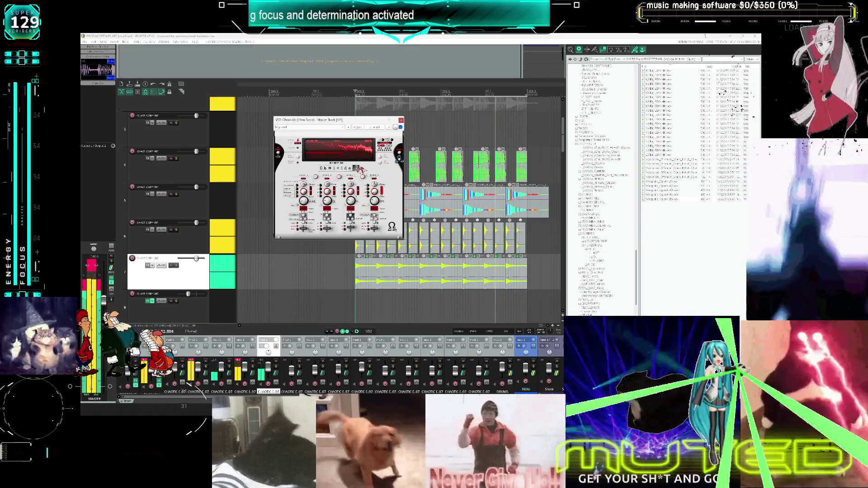
{"action": "left_click", "coordinate": [401, 120]}
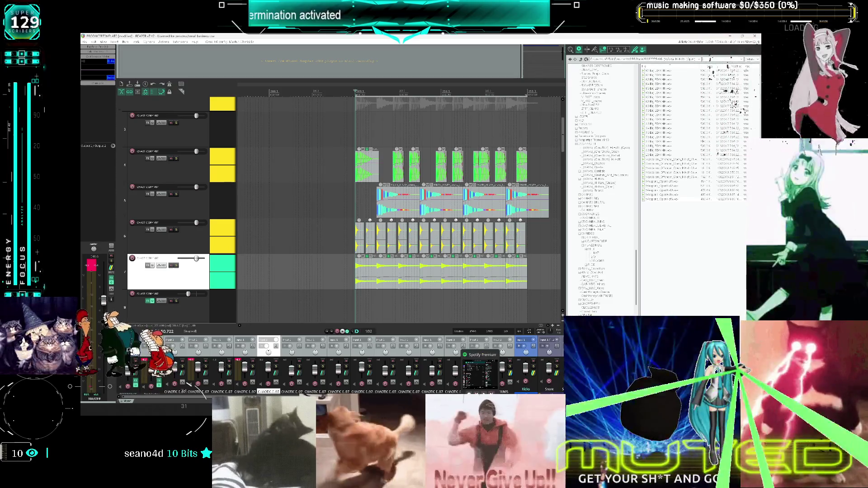
{"action": "key", "text": "alt+Tab"}
- Launch Unreal Engine 5.7.4 from the Epic Games Launcher library while returning to REAPER
{"action": "left_click", "coordinate": [324, 105]}
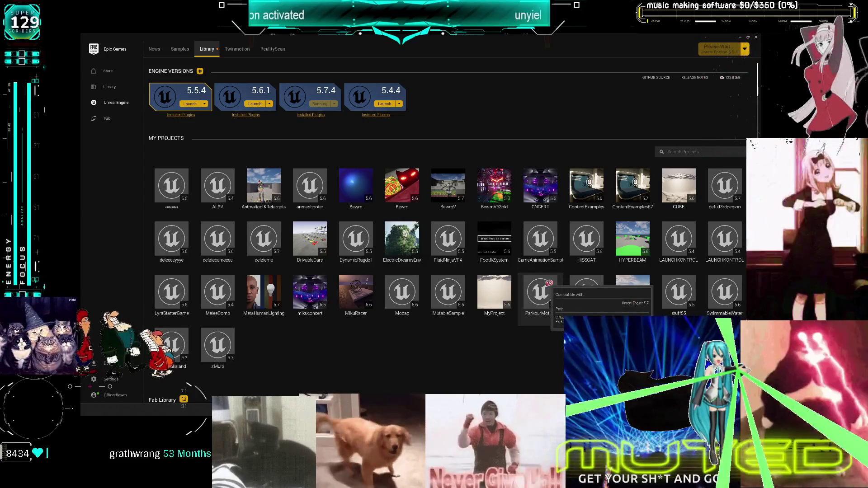
{"action": "key", "text": "alt+Tab"}
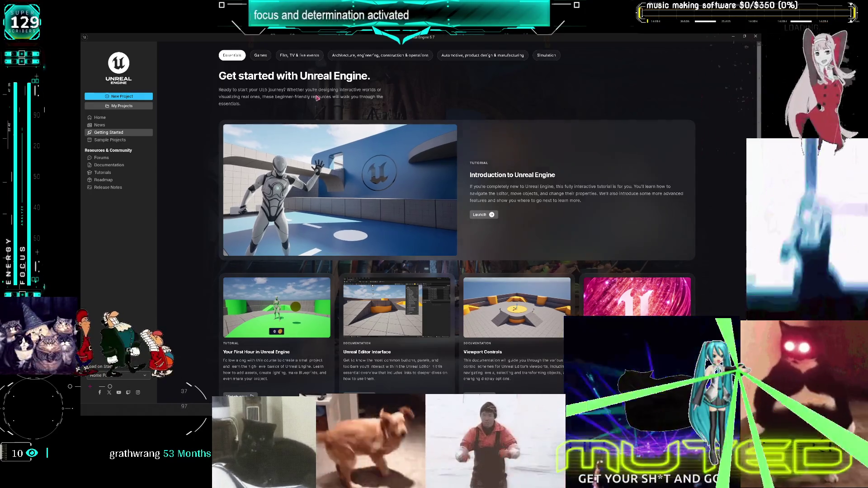
- Show the Unreal project list, then start Liked Songs playing in Spotify and minimize it
{"action": "left_click", "coordinate": [136, 106]}
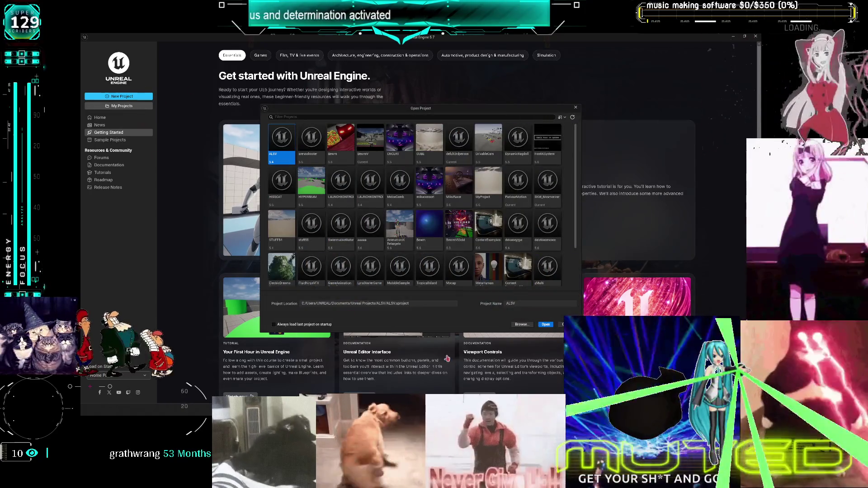
{"action": "key", "text": "alt+Tab"}
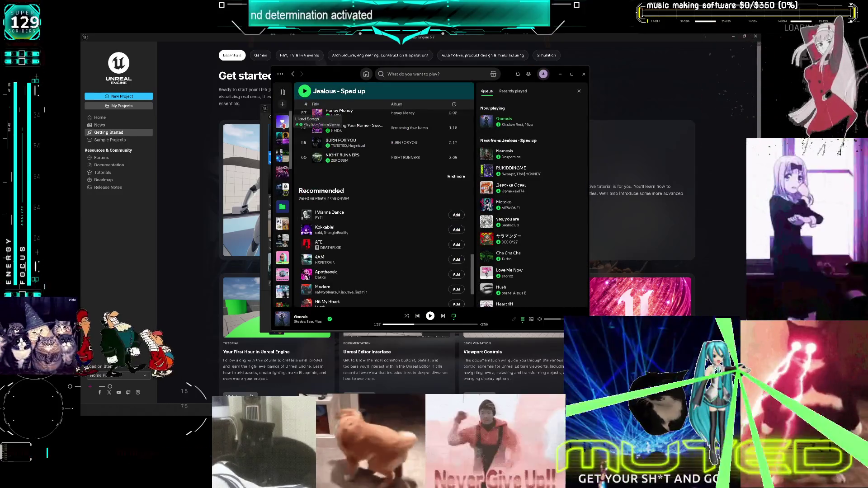
{"action": "left_click", "coordinate": [283, 122]}
{"action": "left_click", "coordinate": [306, 151]}
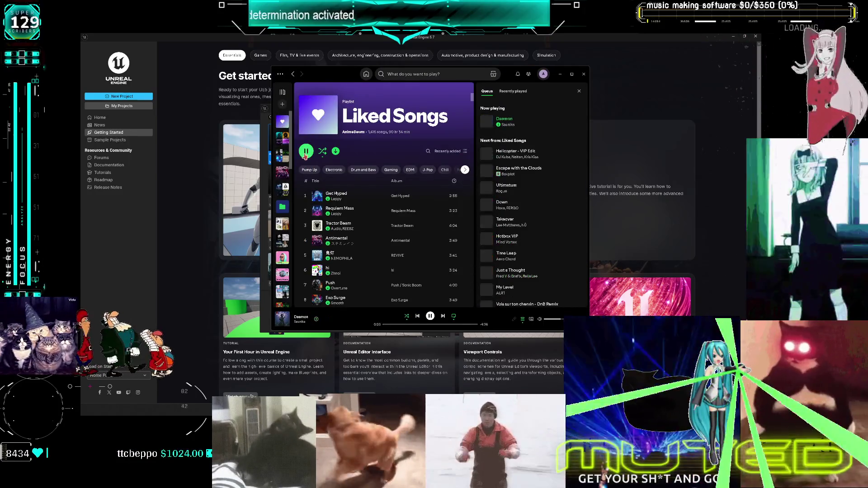
{"action": "left_click", "coordinate": [560, 74]}
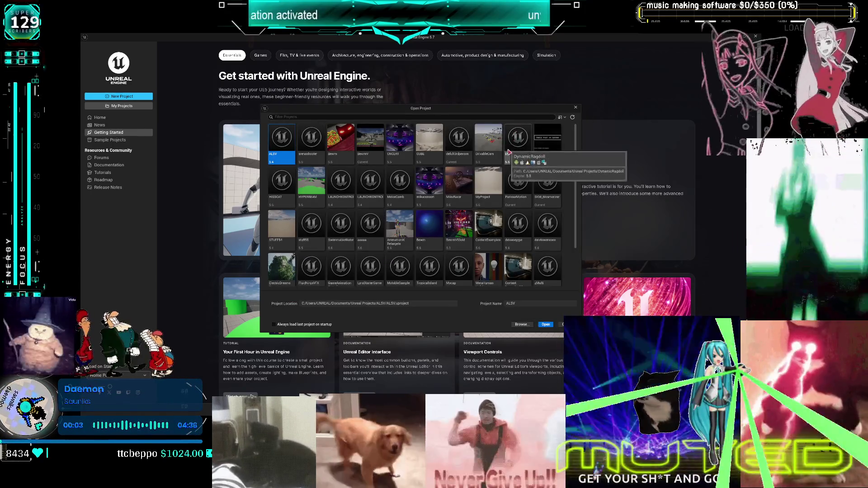
- Browse the disk for a project file from the Open Project window
{"action": "scroll", "coordinate": [407, 217], "scroll_direction": "down", "scroll_amount": 2}
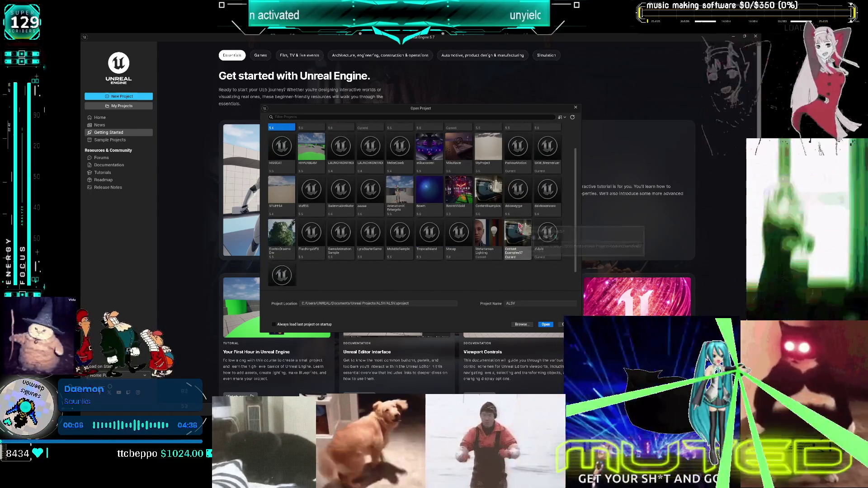
{"action": "scroll", "coordinate": [369, 203], "scroll_direction": "up", "scroll_amount": 2}
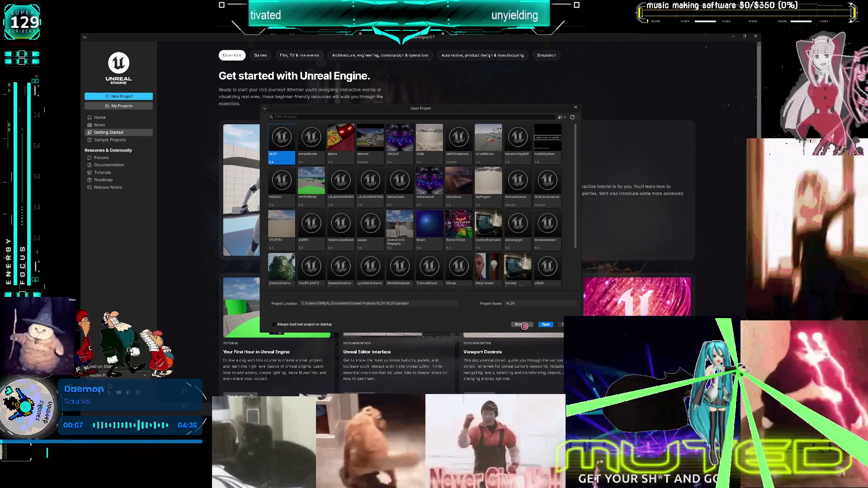
{"action": "left_click", "coordinate": [523, 325]}
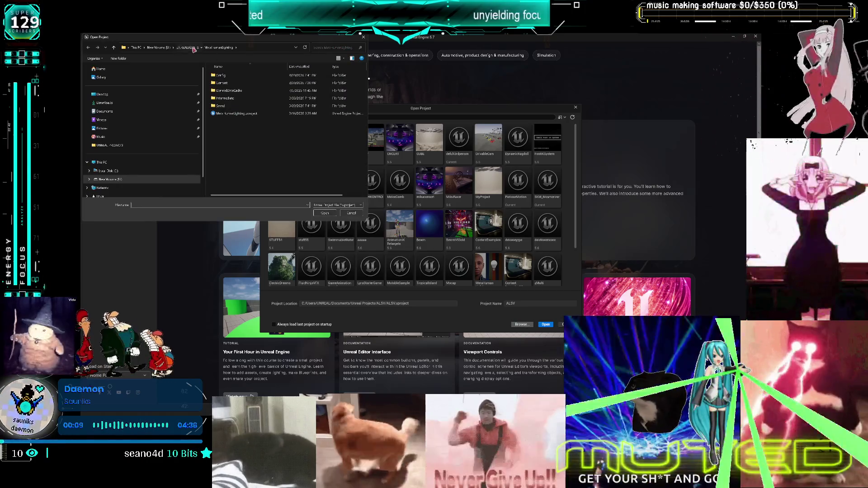
- Navigate the file browser to New Volume (U:) > F4 > Multiplayer - Copy, then return to REAPER
{"action": "left_click", "coordinate": [188, 48]}
{"action": "left_click", "coordinate": [163, 47]}
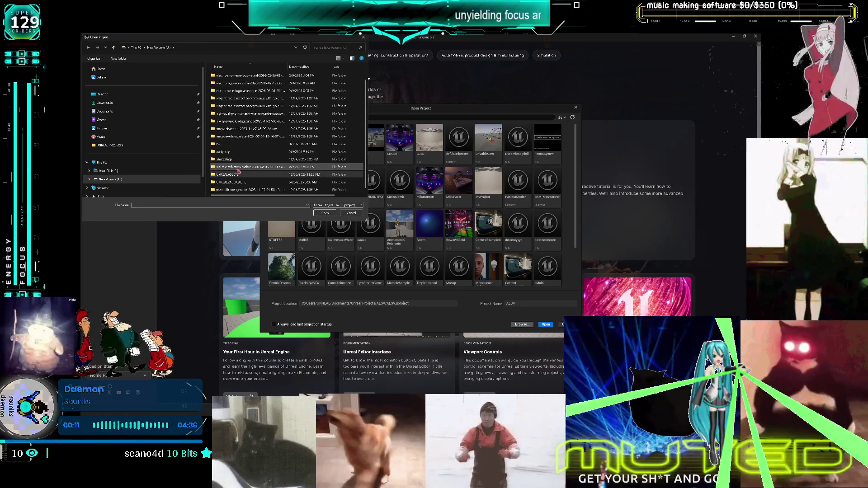
{"action": "double_click", "coordinate": [218, 143]}
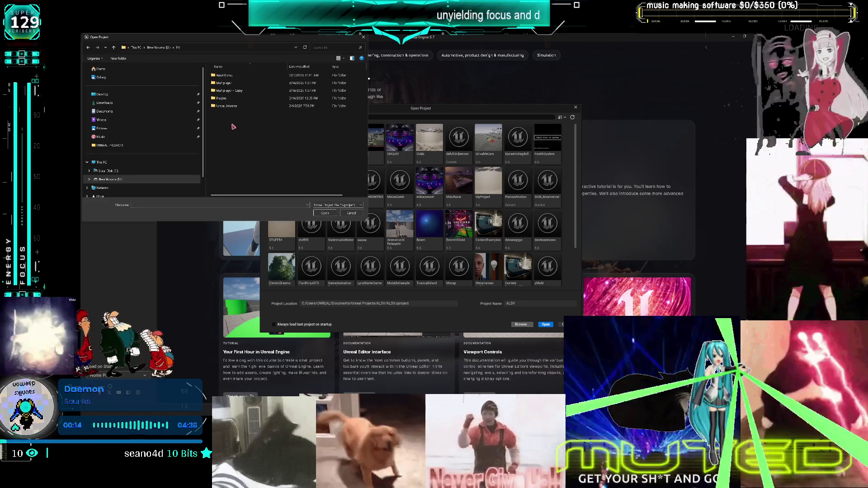
{"action": "double_click", "coordinate": [229, 91]}
{"action": "key", "text": "alt+Tab"}
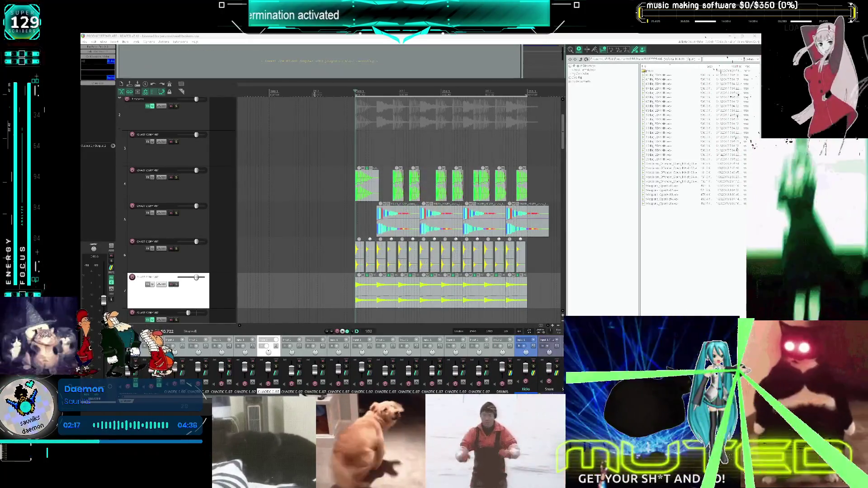
- Move the edit cursor earlier to about 4:47.555, nudging it slightly later twice
{"action": "left_click", "coordinate": [269, 126]}
{"action": "scroll", "coordinate": [269, 126], "scroll_direction": "down", "scroll_amount": 2}
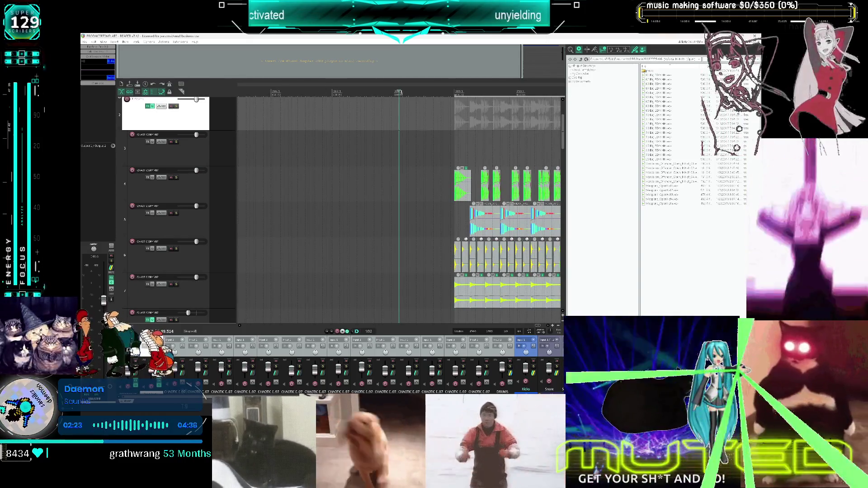
{"action": "left_click", "coordinate": [286, 99]}
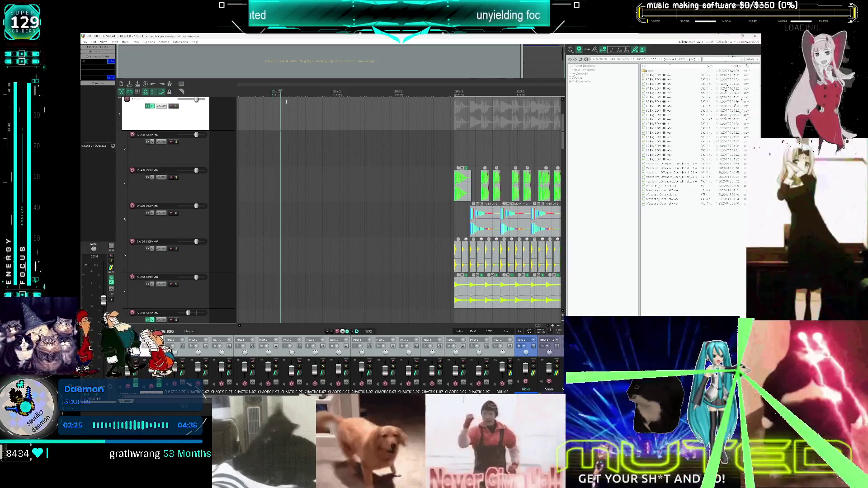
{"action": "left_click", "coordinate": [287, 100]}
{"action": "left_click", "coordinate": [310, 94]}
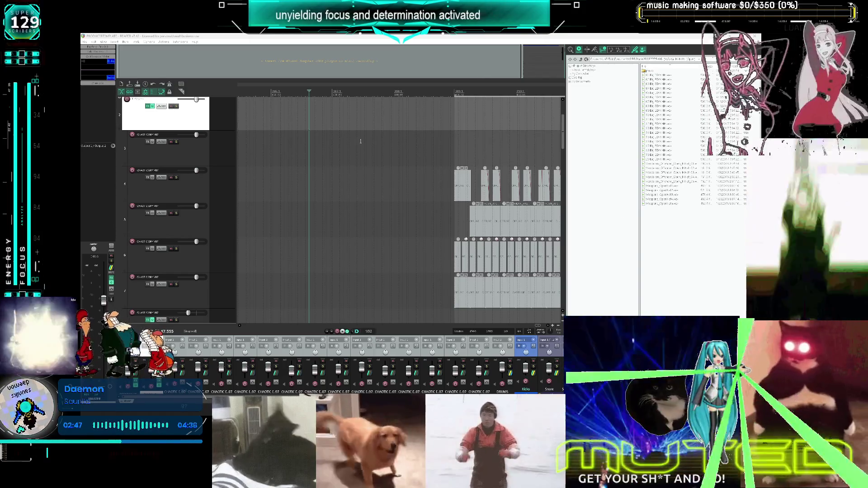
{"action": "scroll", "coordinate": [337, 112], "scroll_direction": "up", "scroll_amount": 3}
{"action": "scroll", "coordinate": [386, 108], "scroll_direction": "down", "scroll_amount": 5}
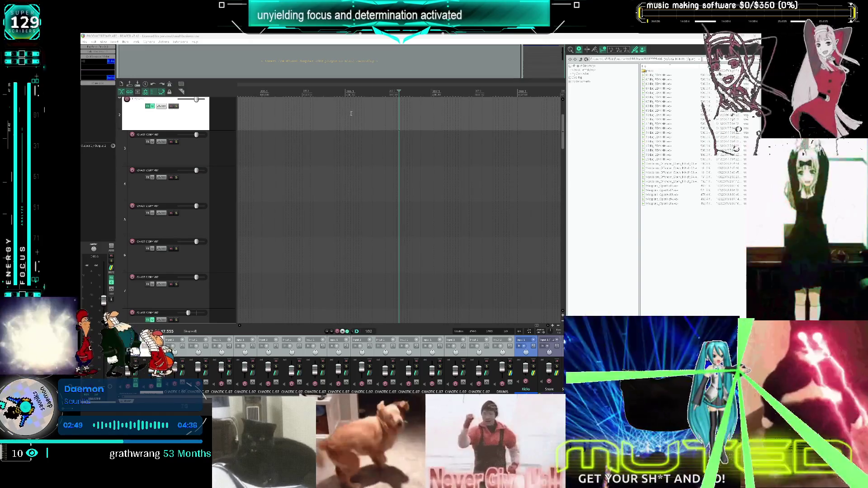
{"action": "scroll", "coordinate": [387, 108], "scroll_direction": "down", "scroll_amount": 2}
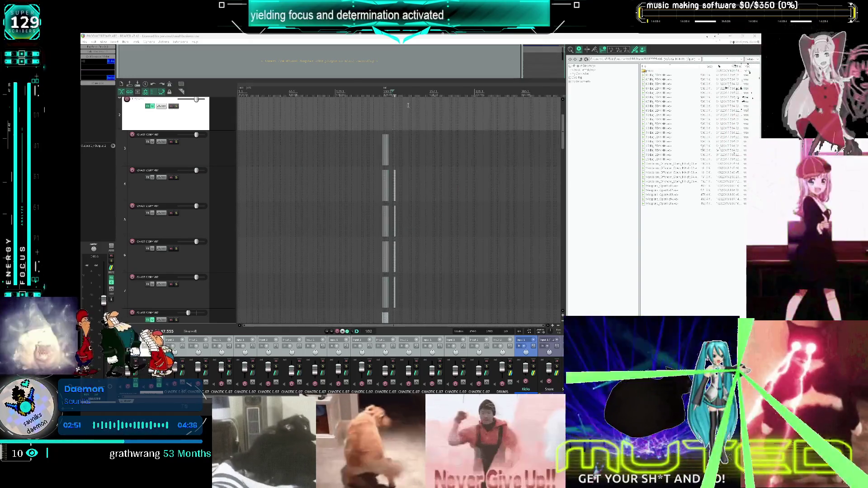
{"action": "scroll", "coordinate": [449, 95], "scroll_direction": "down", "scroll_amount": 3}
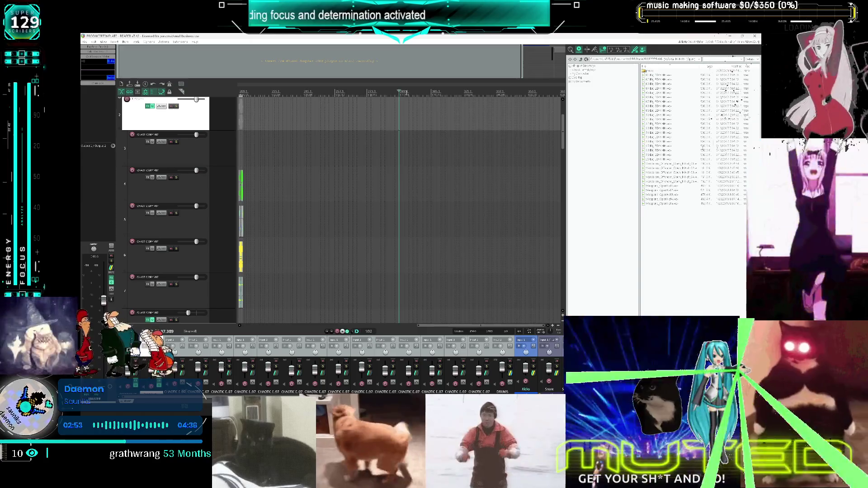
{"action": "scroll", "coordinate": [405, 93], "scroll_direction": "up", "scroll_amount": 2}
{"action": "scroll", "coordinate": [402, 103], "scroll_direction": "down", "scroll_amount": 3}
{"action": "scroll", "coordinate": [401, 108], "scroll_direction": "up", "scroll_amount": 3}
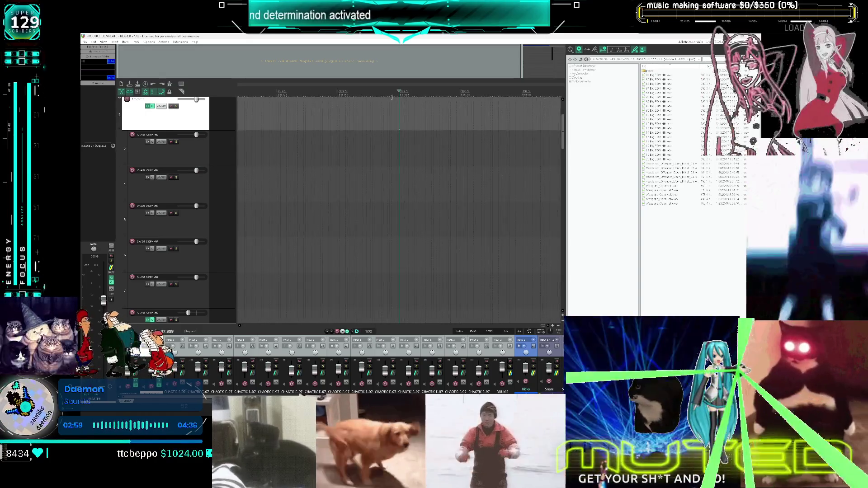
{"action": "scroll", "coordinate": [387, 97], "scroll_direction": "down", "scroll_amount": 3}
{"action": "scroll", "coordinate": [393, 101], "scroll_direction": "up", "scroll_amount": 3}
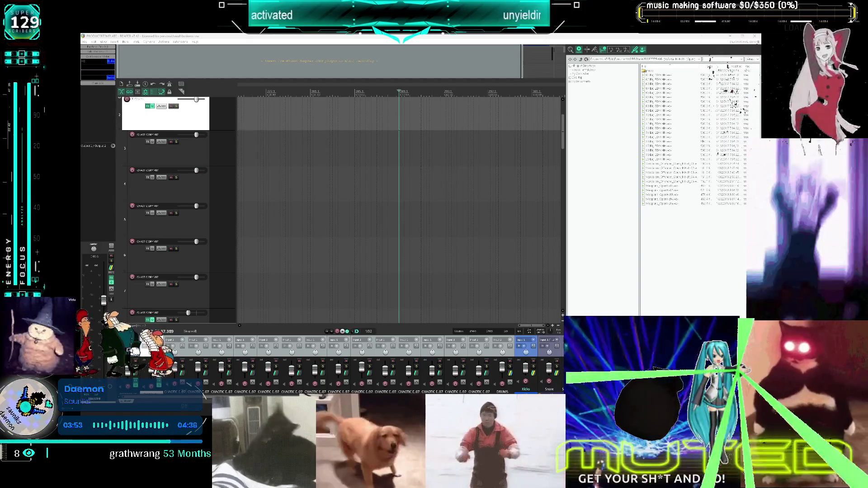
- Select track 3, zoom the arrange view in and out, and quit REAPER with Alt+F4
{"action": "scroll", "coordinate": [372, 125], "scroll_direction": "down", "scroll_amount": 3}
{"action": "scroll", "coordinate": [379, 141], "scroll_direction": "down", "scroll_amount": 3}
{"action": "left_click", "coordinate": [345, 150]}
{"action": "scroll", "coordinate": [345, 151], "scroll_direction": "up", "scroll_amount": 5}
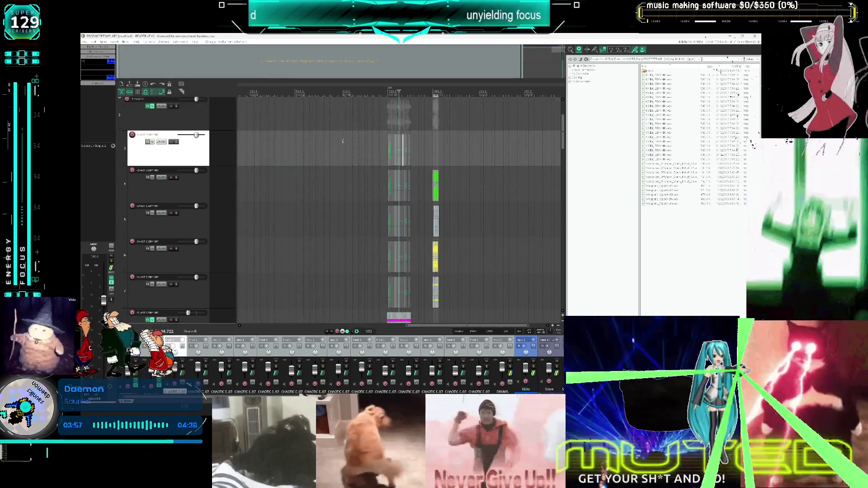
{"action": "scroll", "coordinate": [425, 100], "scroll_direction": "down", "scroll_amount": 5}
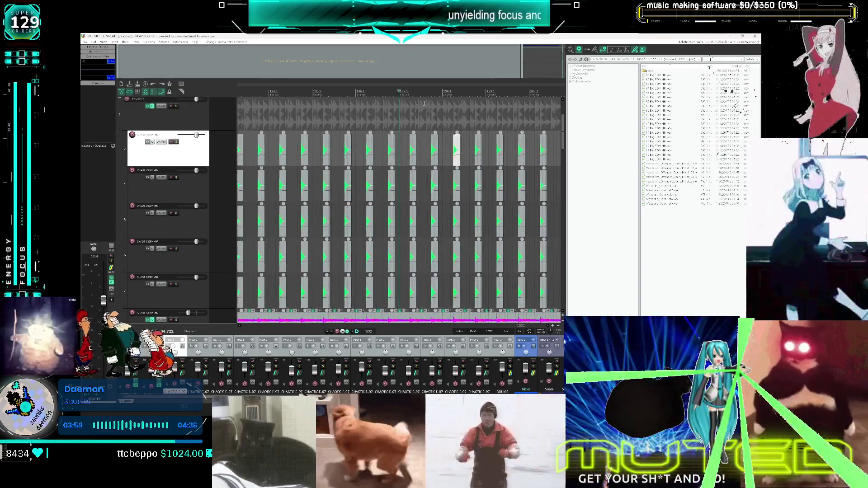
{"action": "scroll", "coordinate": [414, 105], "scroll_direction": "up", "scroll_amount": 6}
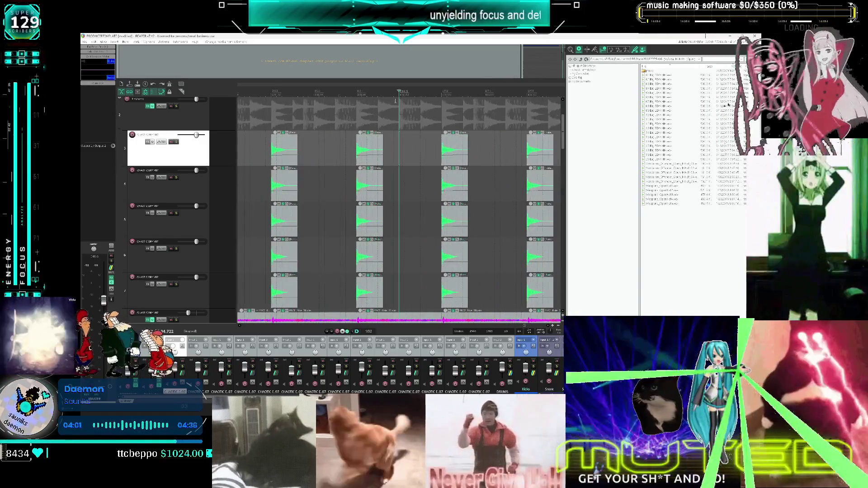
{"action": "scroll", "coordinate": [397, 100], "scroll_direction": "down", "scroll_amount": 6}
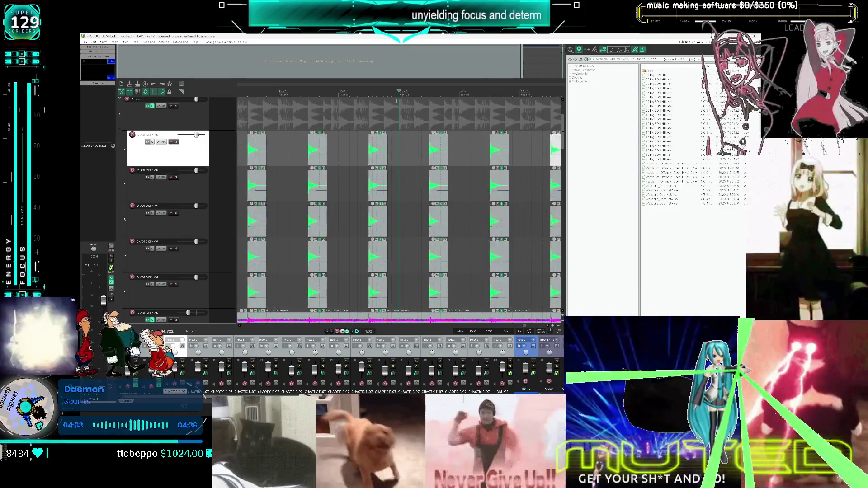
{"action": "scroll", "coordinate": [330, 92], "scroll_direction": "up", "scroll_amount": 5}
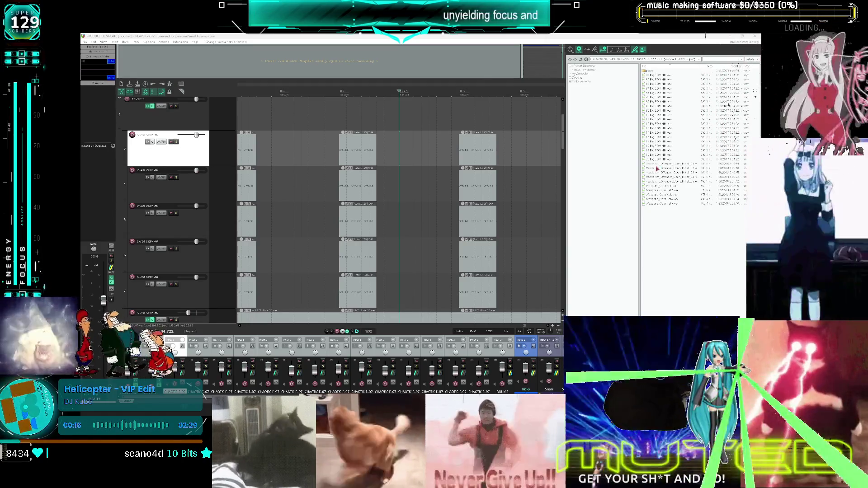
{"action": "scroll", "coordinate": [441, 204], "scroll_direction": "down", "scroll_amount": 5}
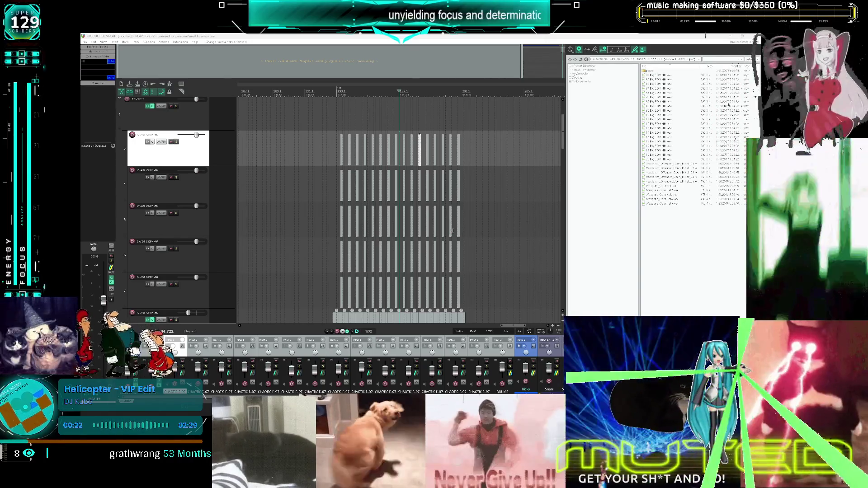
{"action": "scroll", "coordinate": [454, 226], "scroll_direction": "up", "scroll_amount": 5}
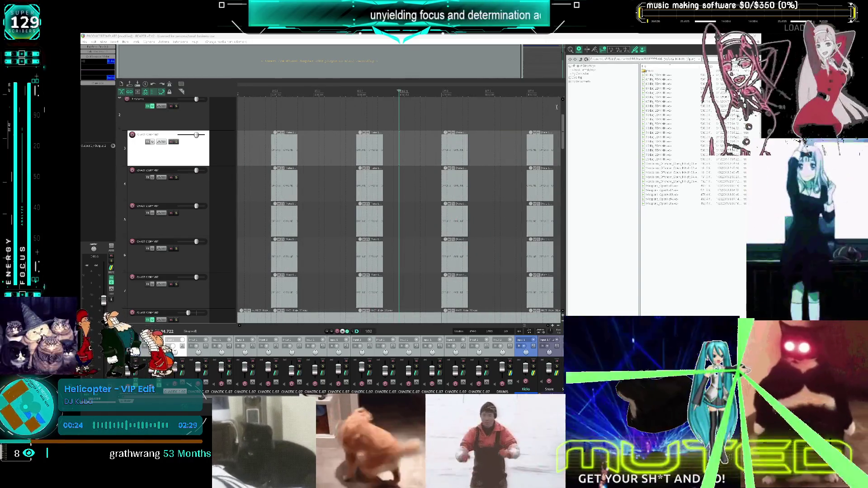
{"action": "key", "text": "alt+F4"}
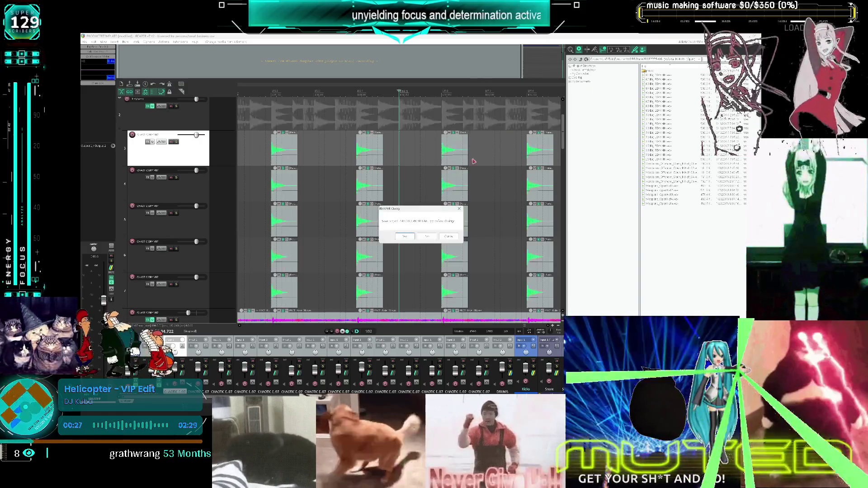
- Close REAPER without saving the project
{"action": "left_click", "coordinate": [425, 236]}
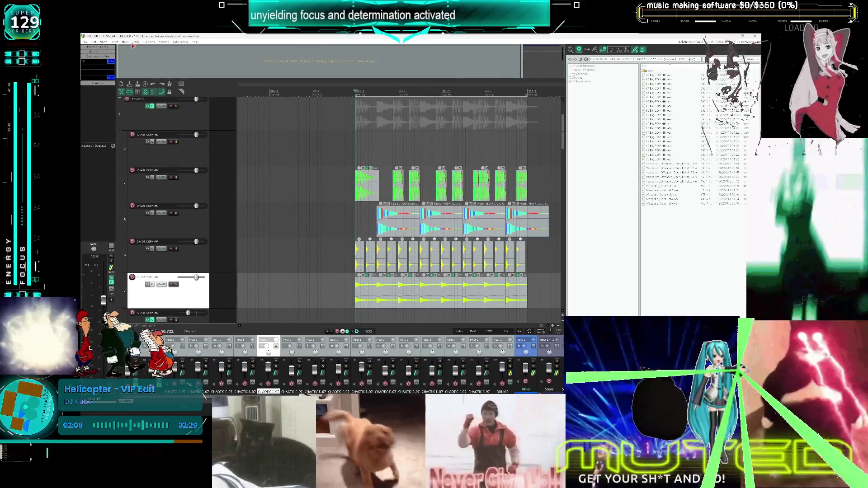
- Open the Theme Adjuster, browse its global colour, Track Controls and Transport pages, then close it
{"action": "left_click", "coordinate": [149, 42]}
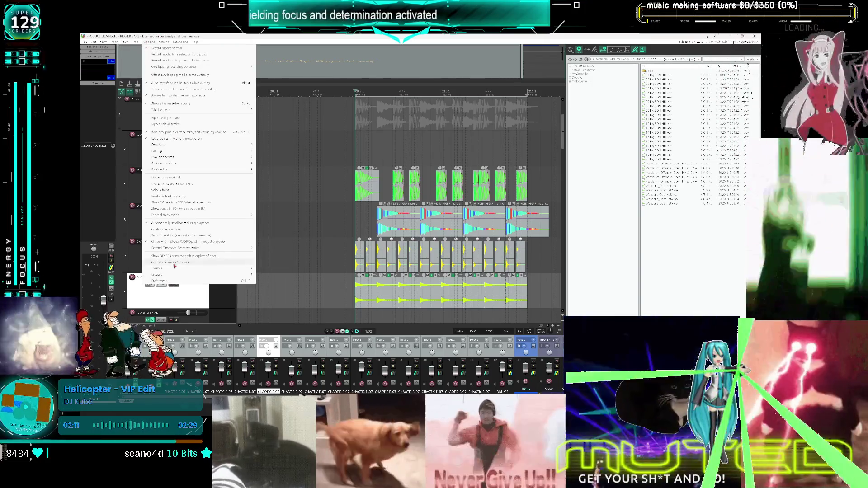
{"action": "mouse_move", "coordinate": [185, 270]}
{"action": "left_click", "coordinate": [301, 268]}
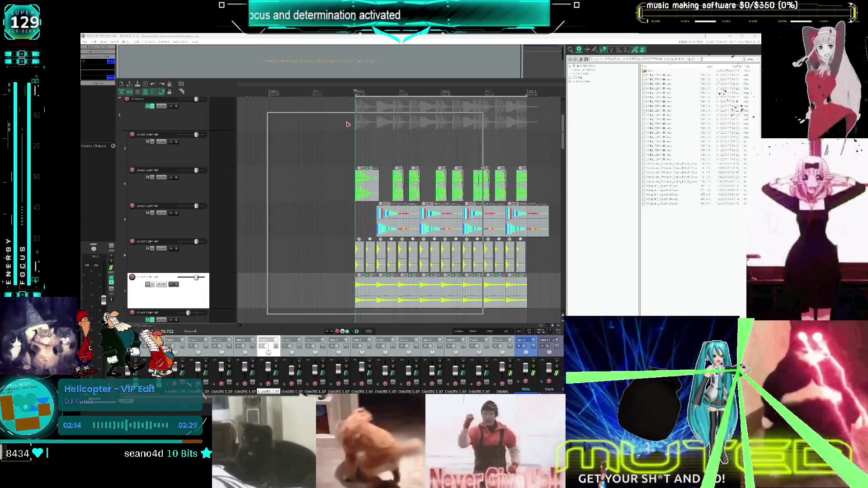
{"action": "left_click", "coordinate": [287, 132]}
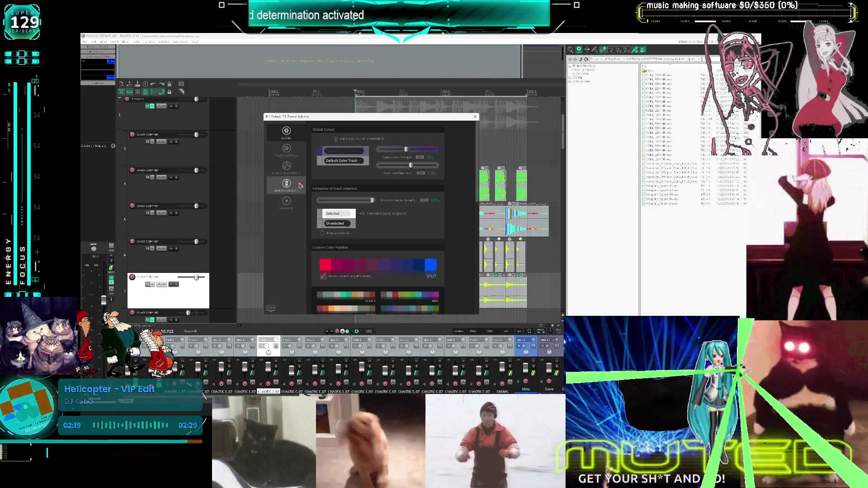
{"action": "left_click", "coordinate": [287, 149]}
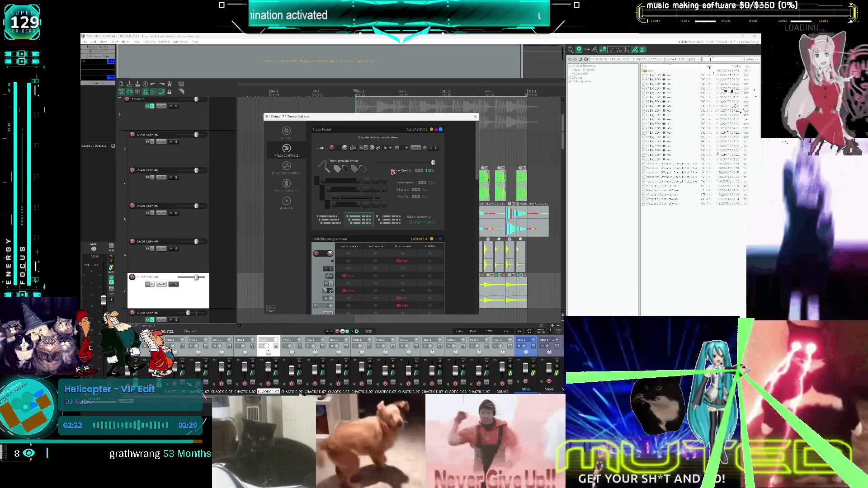
{"action": "left_click", "coordinate": [286, 166]}
{"action": "left_click", "coordinate": [286, 184]}
{"action": "left_click", "coordinate": [287, 201]}
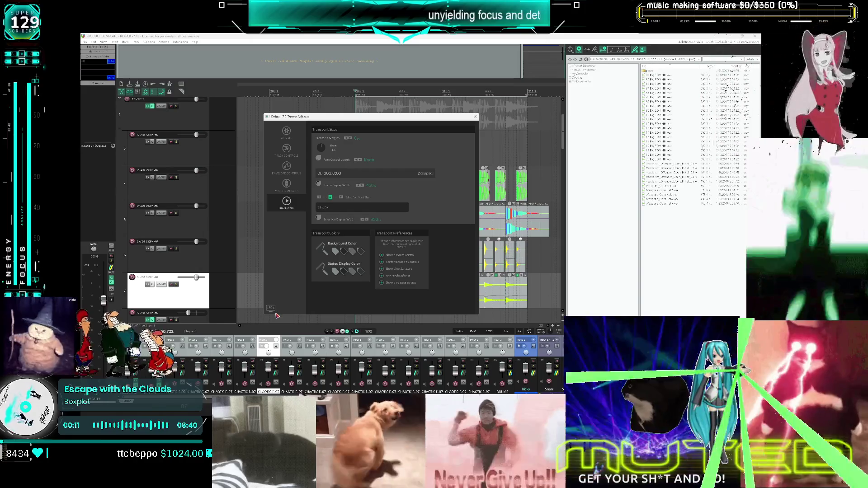
{"action": "left_click", "coordinate": [476, 119]}
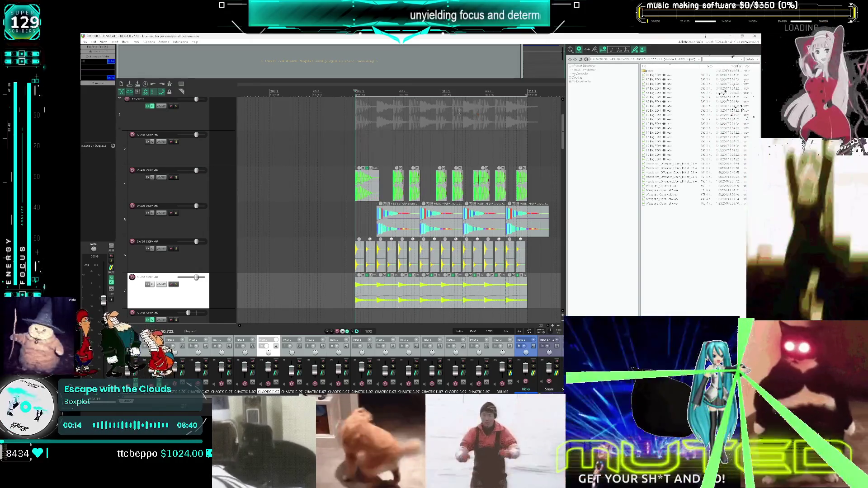
- Open the Actions list and filter it down to theme development actions
{"action": "left_click", "coordinate": [170, 42]}
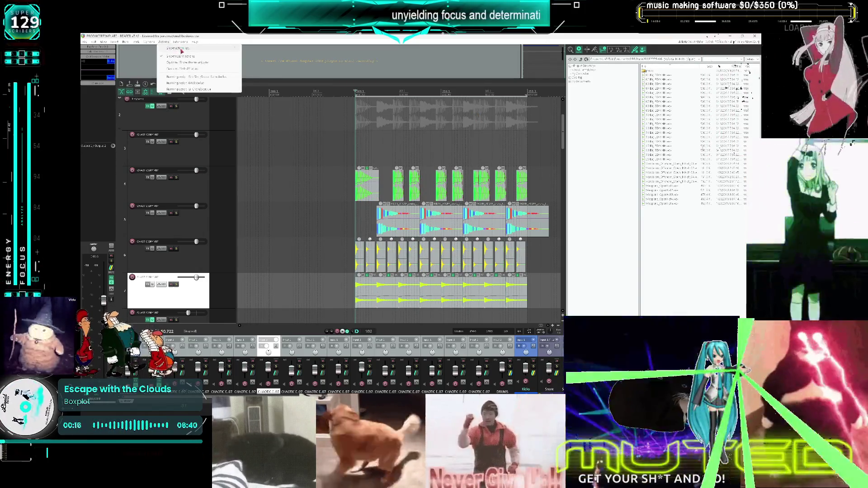
{"action": "left_click", "coordinate": [172, 48]}
{"action": "type", "text": "me de"}
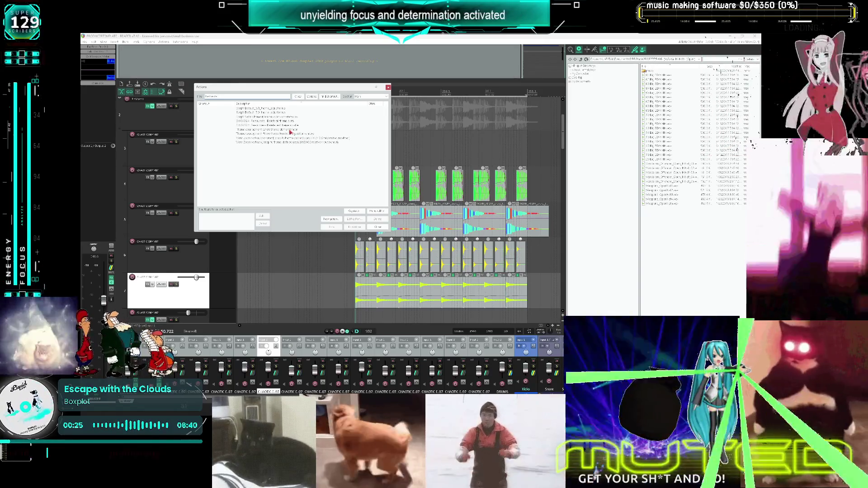
- Run 'Theme development: Show theme element finder' and move the finder over the arrange view
{"action": "left_click", "coordinate": [290, 130]}
{"action": "left_click", "coordinate": [290, 130]}
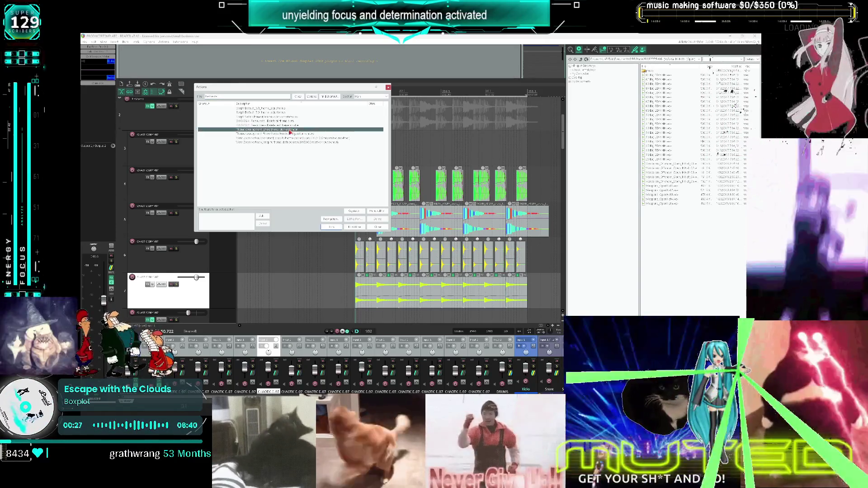
{"action": "double_click", "coordinate": [290, 130]}
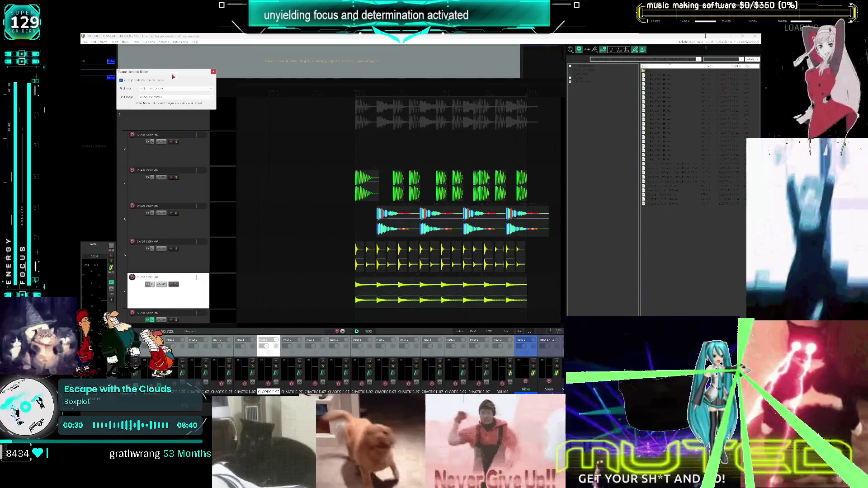
{"action": "left_click", "coordinate": [442, 92]}
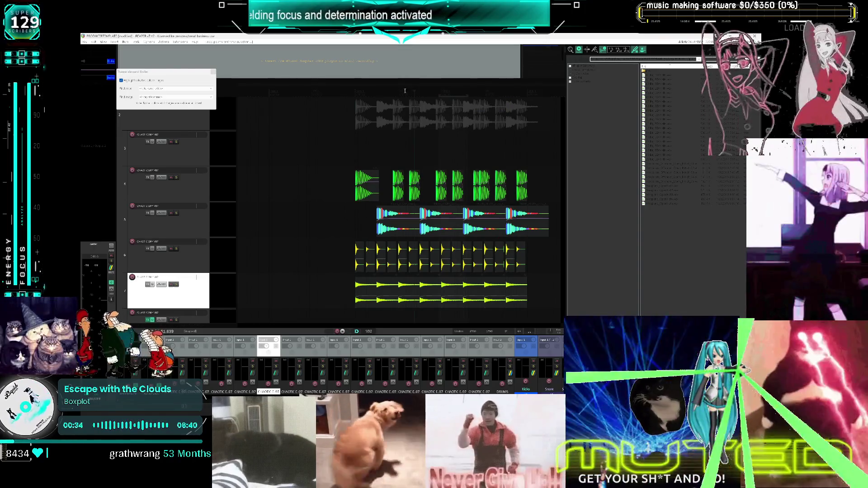
{"action": "left_click", "coordinate": [160, 88]}
{"action": "left_click", "coordinate": [170, 76]}
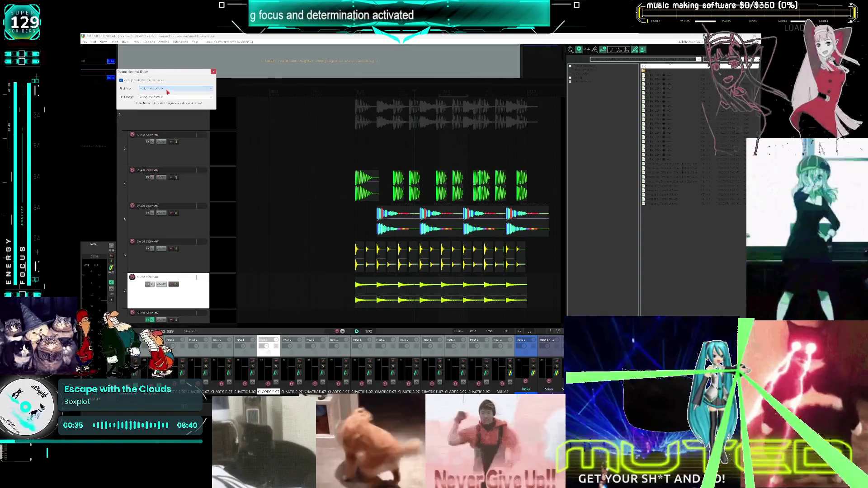
{"action": "mouse_move", "coordinate": [169, 76]}
{"action": "left_mouse_down"}
{"action": "mouse_move", "coordinate": [248, 103]}
{"action": "mouse_move", "coordinate": [302, 132]}
{"action": "mouse_move", "coordinate": [294, 136]}
{"action": "left_mouse_up"}
- Turn off the finder's highlighting and browse its element category and specific element lists
{"action": "left_click", "coordinate": [279, 151]}
{"action": "left_click", "coordinate": [266, 150]}
{"action": "left_click", "coordinate": [245, 143]}
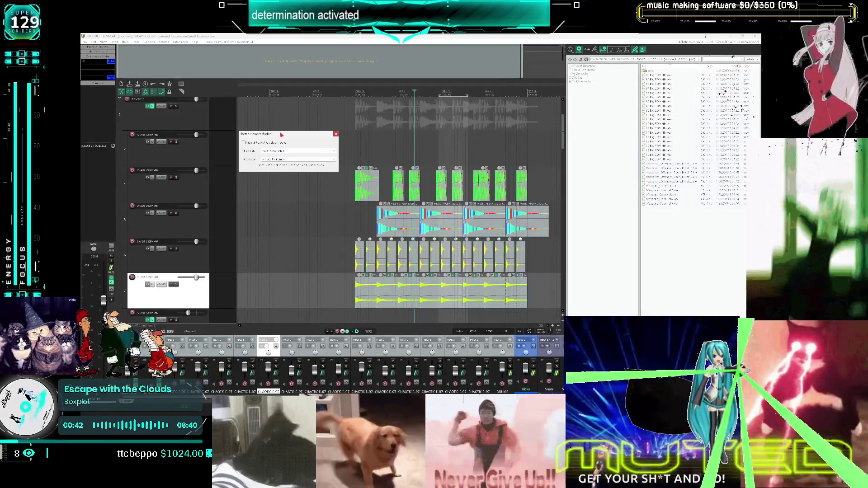
{"action": "left_click", "coordinate": [289, 151]}
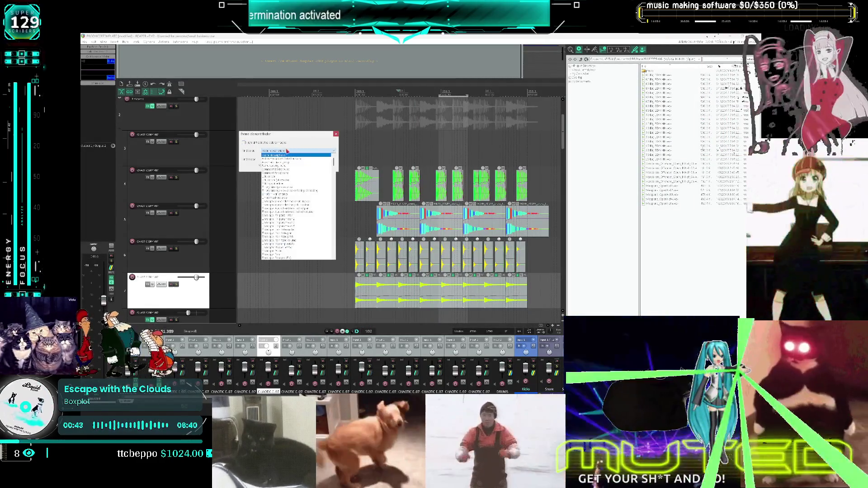
{"action": "scroll", "coordinate": [293, 173], "scroll_direction": "down", "scroll_amount": 10}
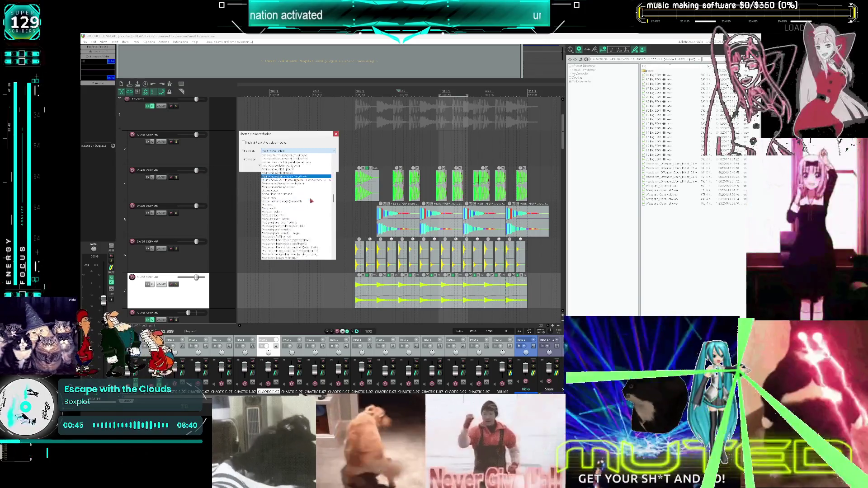
{"action": "scroll", "coordinate": [313, 201], "scroll_direction": "up", "scroll_amount": 4}
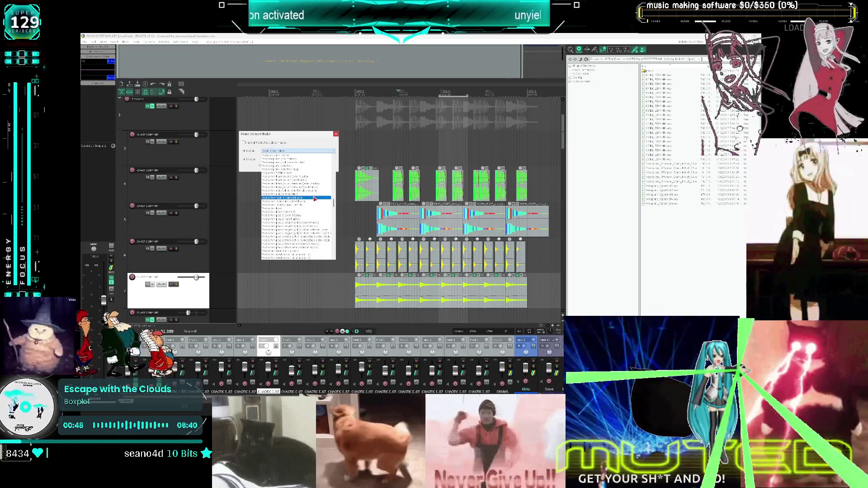
{"action": "scroll", "coordinate": [312, 200], "scroll_direction": "up", "scroll_amount": 5}
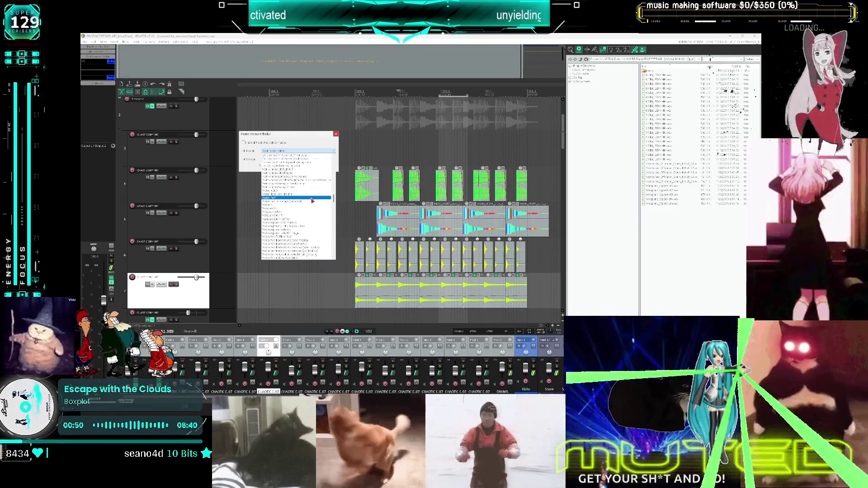
{"action": "scroll", "coordinate": [309, 201], "scroll_direction": "up", "scroll_amount": 5}
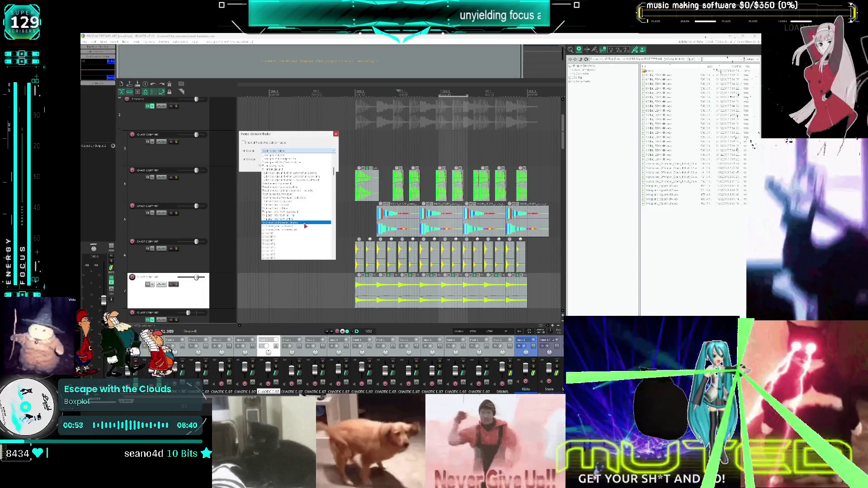
{"action": "left_click", "coordinate": [298, 223]}
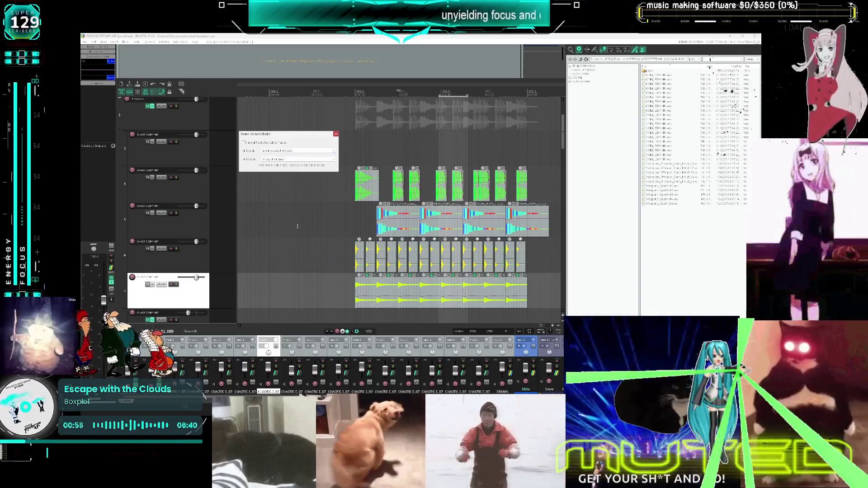
{"action": "left_click", "coordinate": [298, 160]}
{"action": "left_click", "coordinate": [299, 160]}
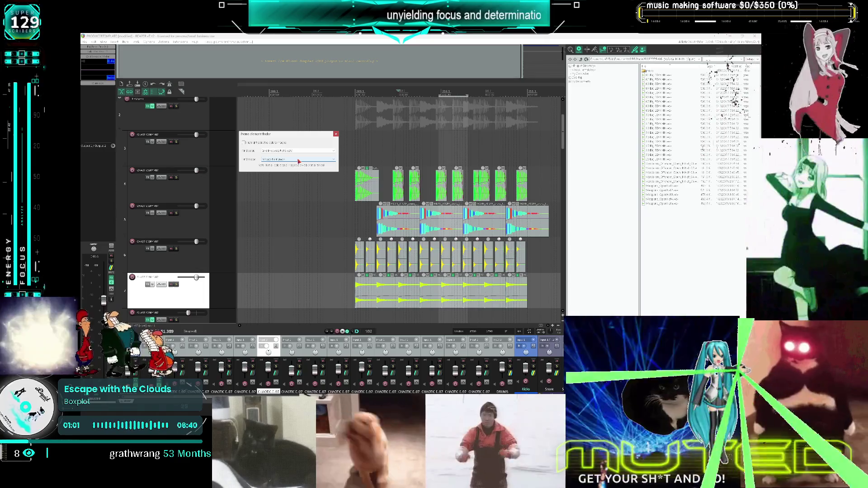
{"action": "left_click", "coordinate": [299, 161]}
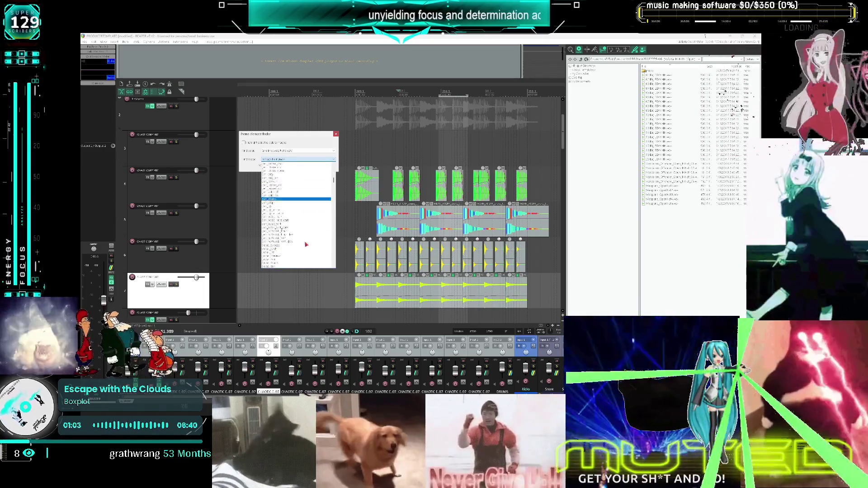
{"action": "scroll", "coordinate": [307, 231], "scroll_direction": "down", "scroll_amount": 5}
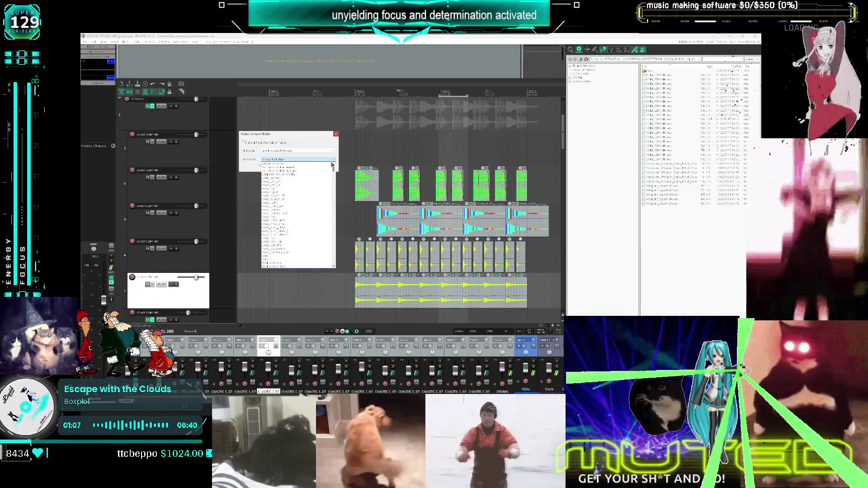
- Turn highlighting back on, pick a different element category, then close the element finder
{"action": "left_click", "coordinate": [286, 144]}
{"action": "left_click", "coordinate": [248, 144]}
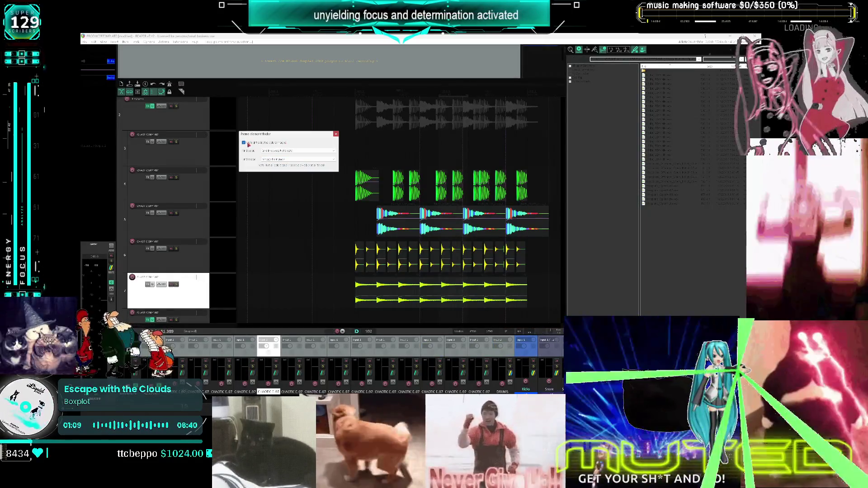
{"action": "left_click", "coordinate": [294, 151]}
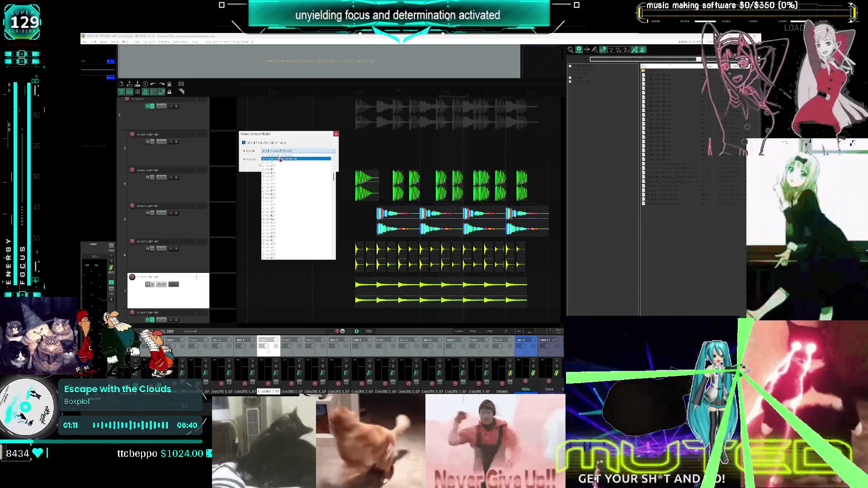
{"action": "left_click", "coordinate": [281, 160]}
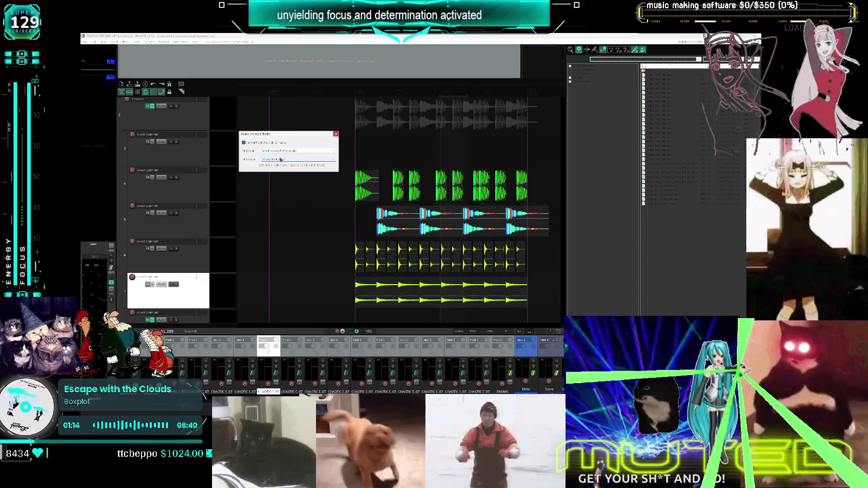
{"action": "left_click", "coordinate": [283, 151]}
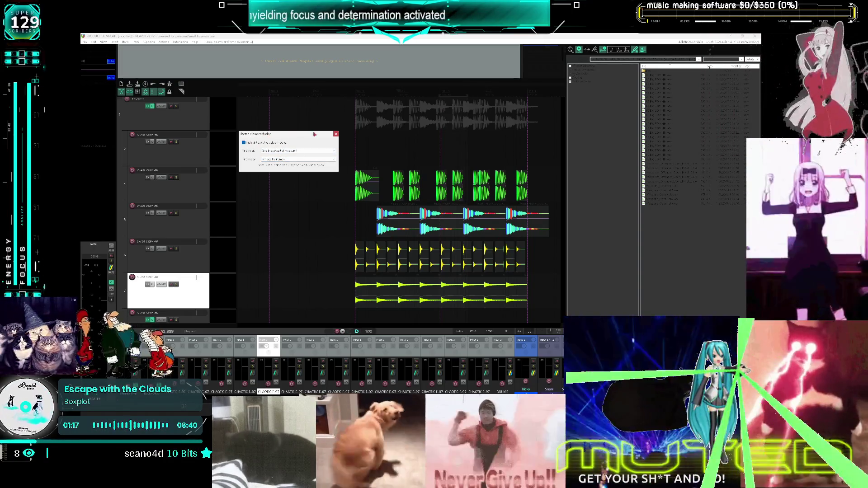
{"action": "left_click", "coordinate": [336, 135]}
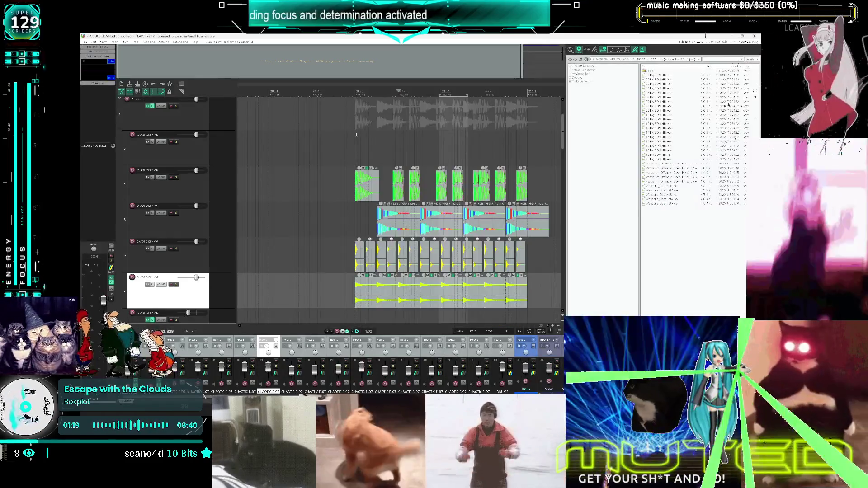
{"action": "left_click", "coordinate": [356, 134]}
- Run 'Theme development: Show theme tweak/configuration window' from the action list filtered by 'theme dev', then move the window left
{"action": "left_click", "coordinate": [171, 43]}
{"action": "left_click", "coordinate": [174, 50]}
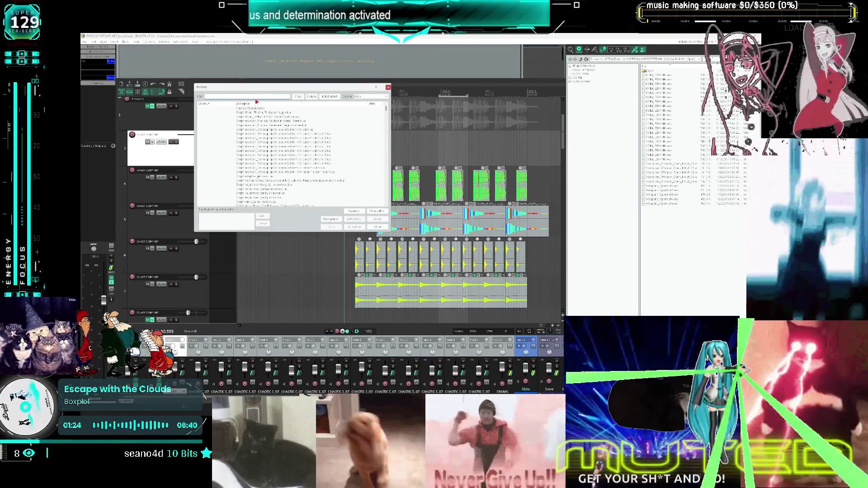
{"action": "type", "text": "theme"}
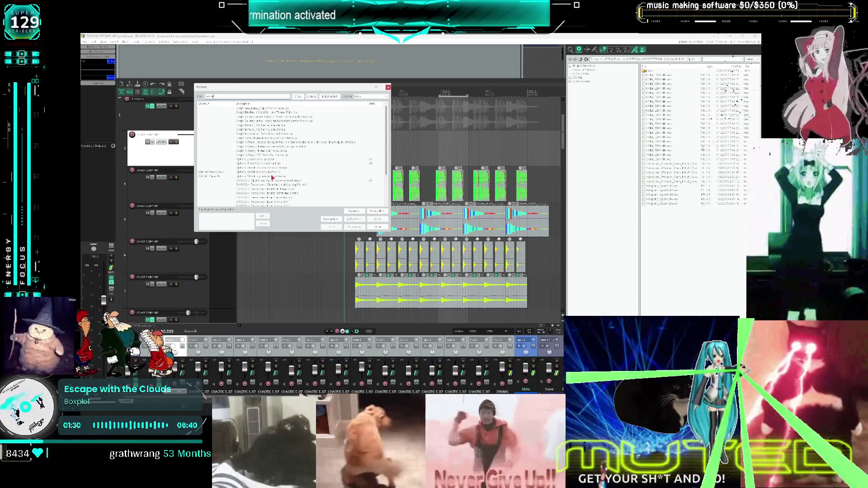
{"action": "type", "text": " dev"}
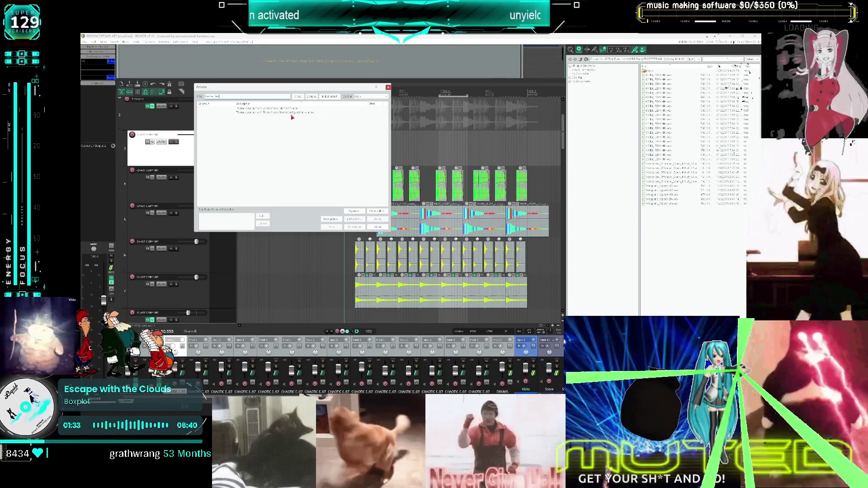
{"action": "double_click", "coordinate": [292, 112]}
{"action": "left_click_drag", "start_coordinate": [395, 158], "coordinate": [245, 145]}
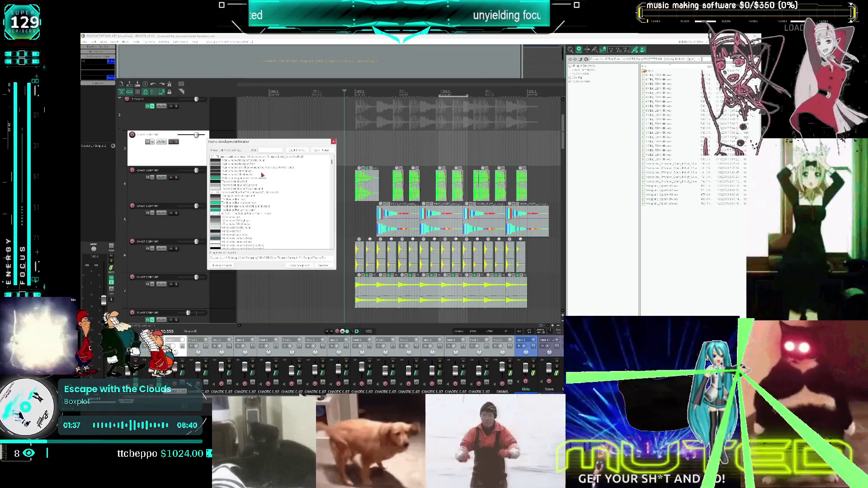
- Change a theme element's colour to hot pink
{"action": "scroll", "coordinate": [263, 175], "scroll_direction": "down", "scroll_amount": 10}
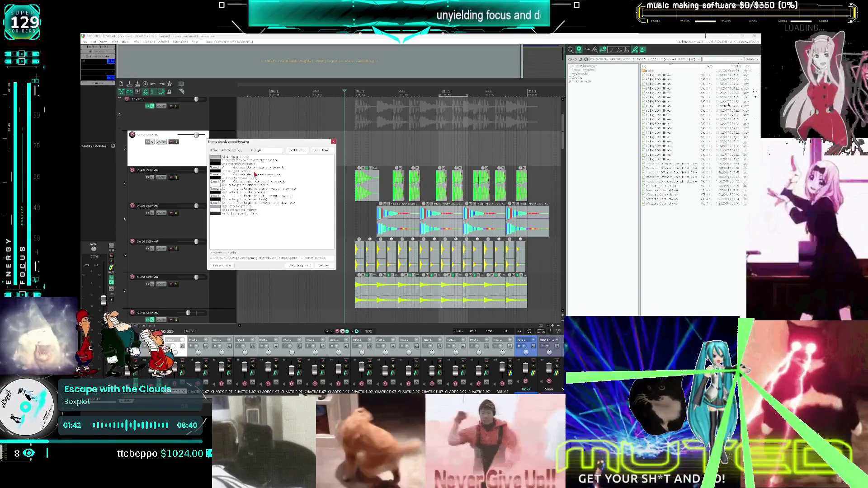
{"action": "double_click", "coordinate": [248, 167]}
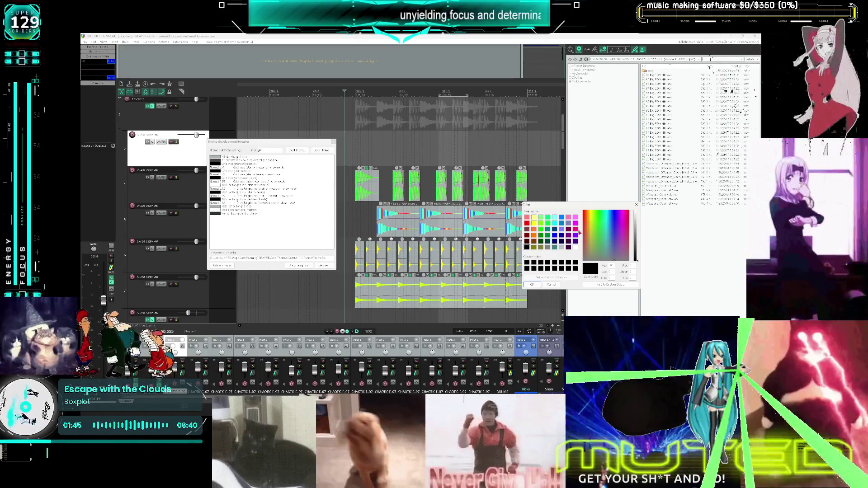
{"action": "left_click", "coordinate": [575, 230]}
{"action": "left_click", "coordinate": [534, 286]}
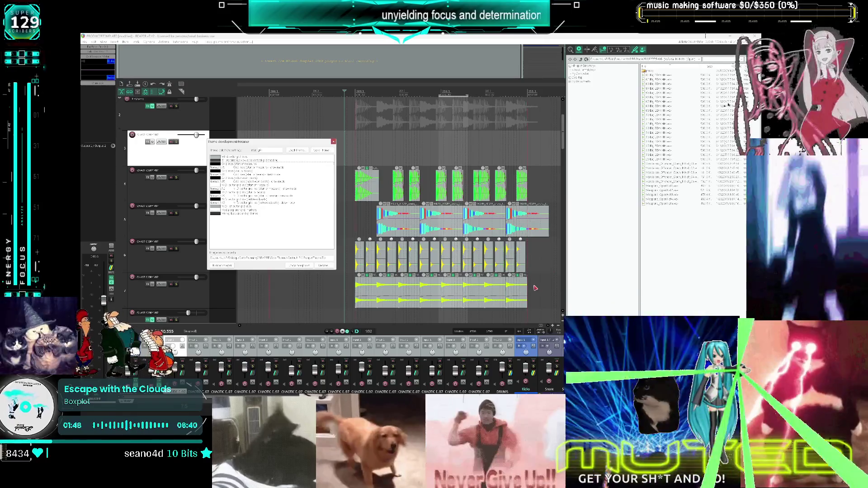
{"action": "double_click", "coordinate": [245, 168]}
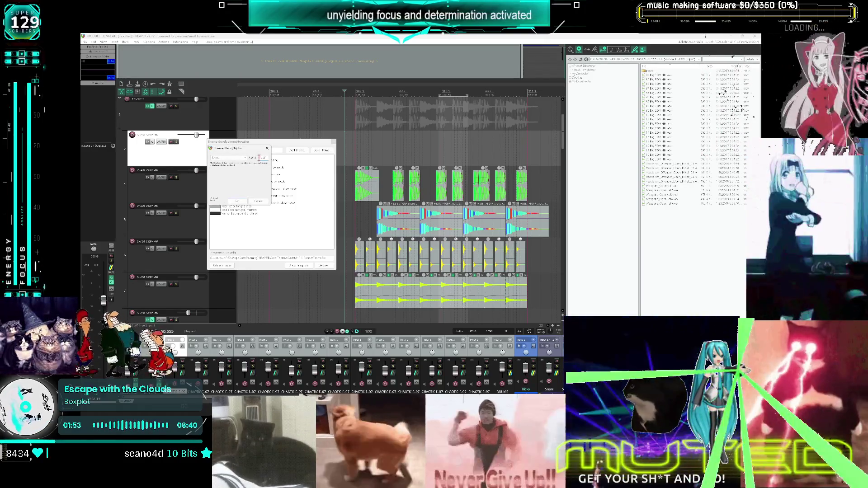
{"action": "key", "text": "Return"}
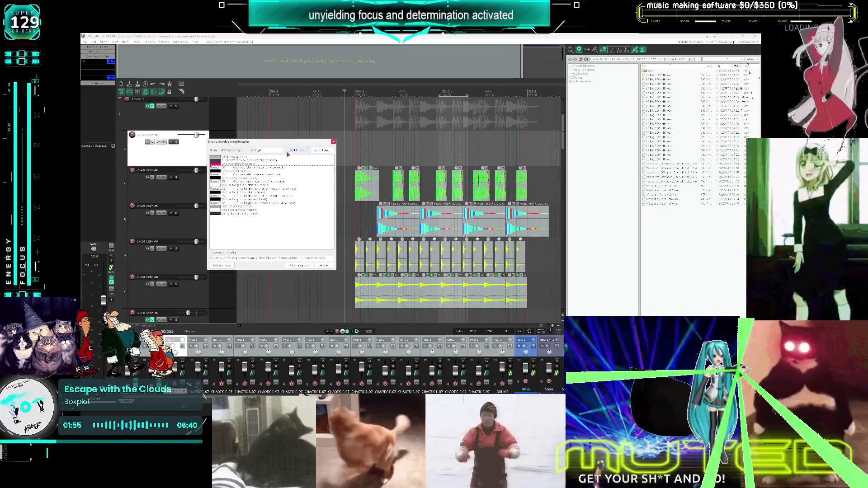
- Open another theme entry's colour picker but cancel without changing it
{"action": "scroll", "coordinate": [439, 163], "scroll_direction": "down", "scroll_amount": 5}
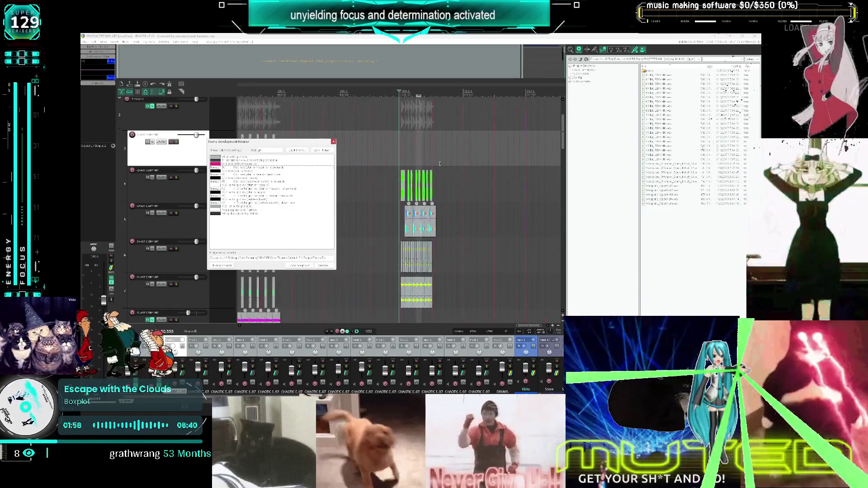
{"action": "scroll", "coordinate": [439, 164], "scroll_direction": "down", "scroll_amount": 2}
{"action": "scroll", "coordinate": [438, 128], "scroll_direction": "up", "scroll_amount": 8}
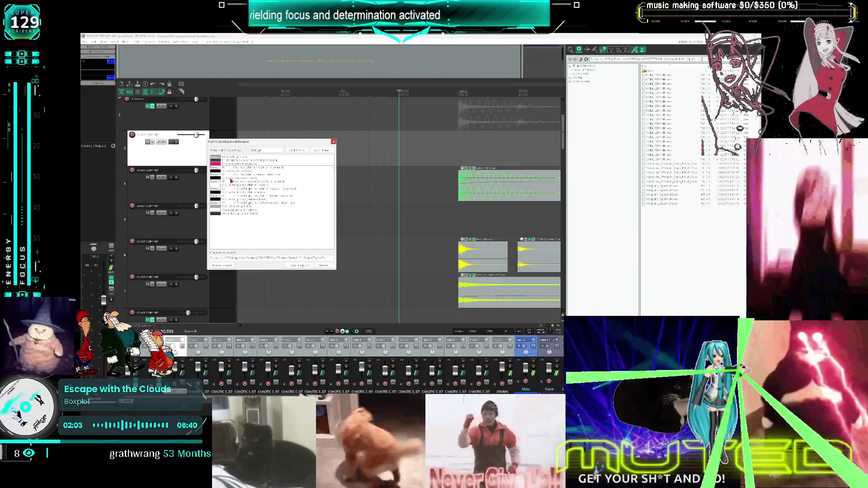
{"action": "double_click", "coordinate": [232, 172]}
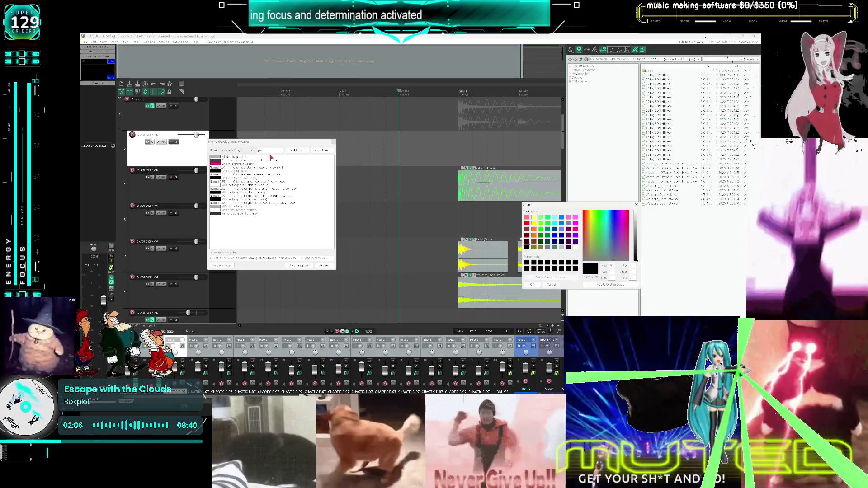
{"action": "left_click", "coordinate": [552, 286]}
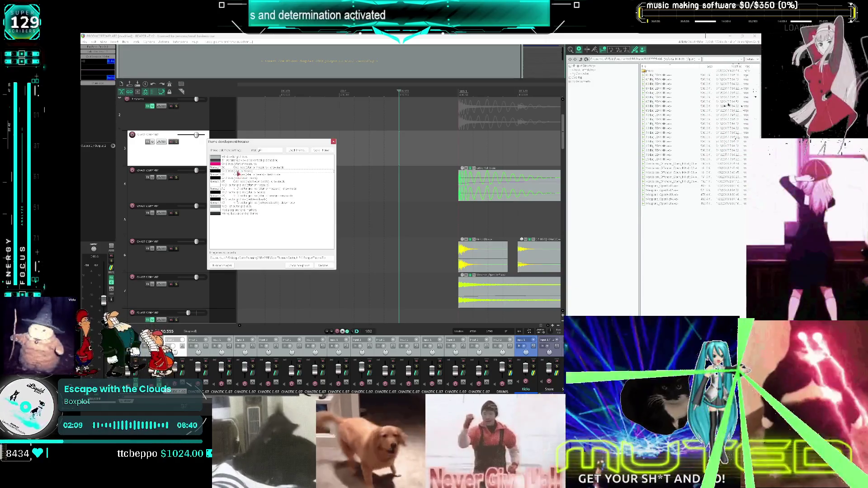
- Set a theme entry's blend mode to Multiply
{"action": "double_click", "coordinate": [240, 172]}
{"action": "left_click", "coordinate": [245, 158]}
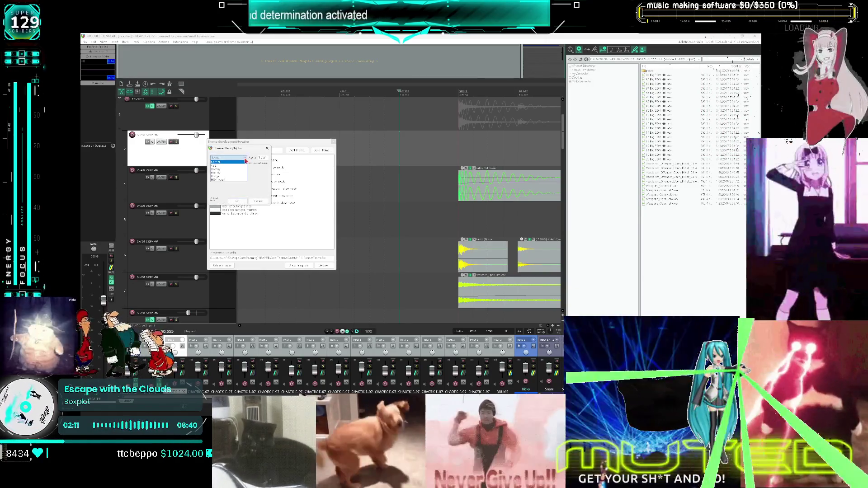
{"action": "left_click", "coordinate": [245, 160]}
{"action": "left_click", "coordinate": [244, 157]}
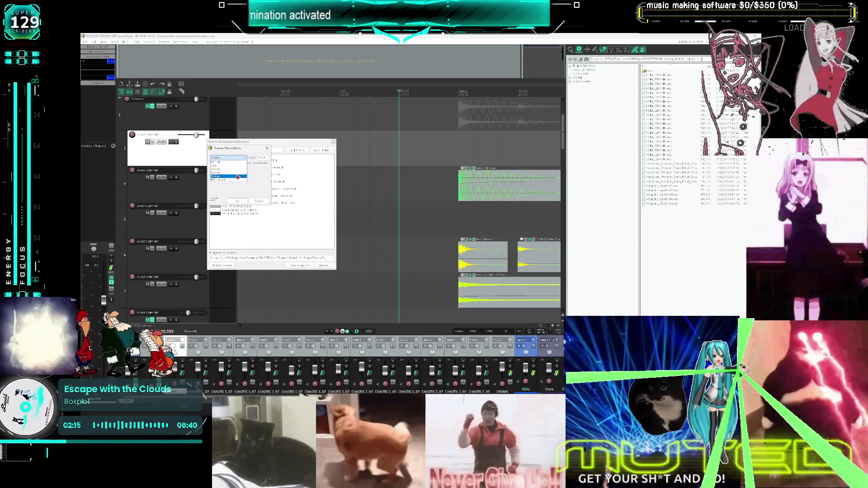
{"action": "left_click", "coordinate": [237, 175]}
{"action": "left_click", "coordinate": [238, 201]}
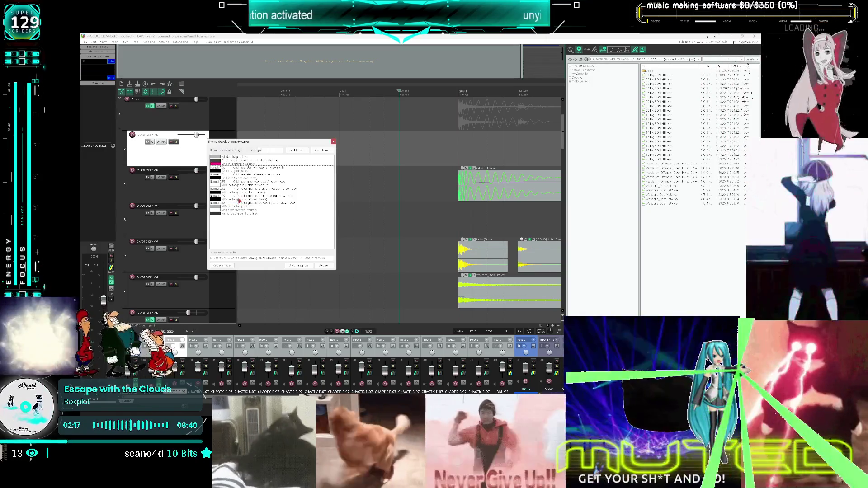
- Try several blend modes on another theme entry and apply the chosen one
{"action": "double_click", "coordinate": [237, 171]}
{"action": "left_click", "coordinate": [235, 158]}
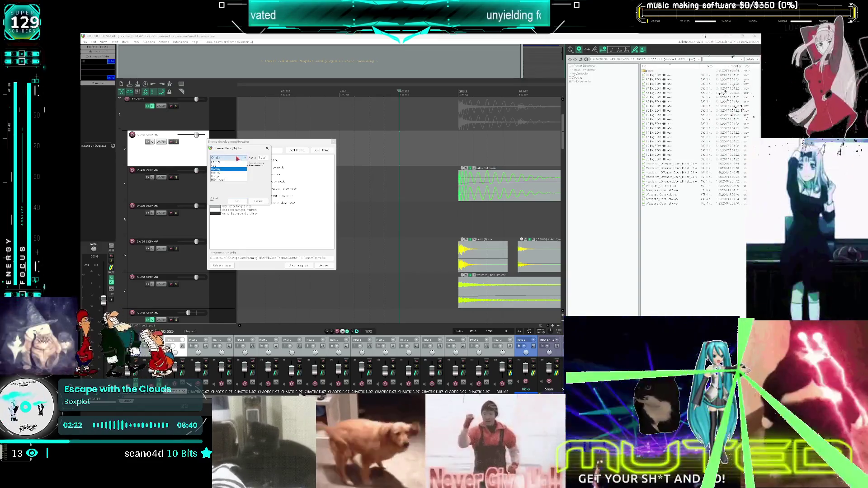
{"action": "left_click", "coordinate": [235, 166]}
{"action": "left_click", "coordinate": [235, 159]}
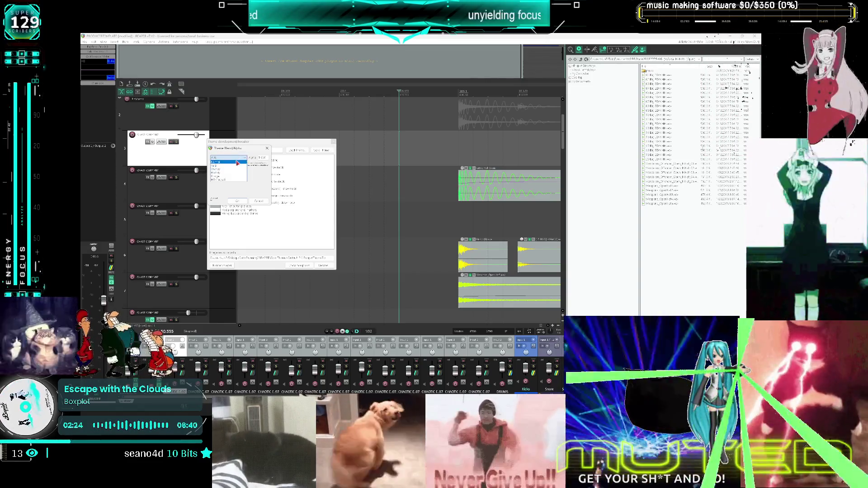
{"action": "left_click", "coordinate": [237, 167]}
{"action": "left_click", "coordinate": [237, 201]}
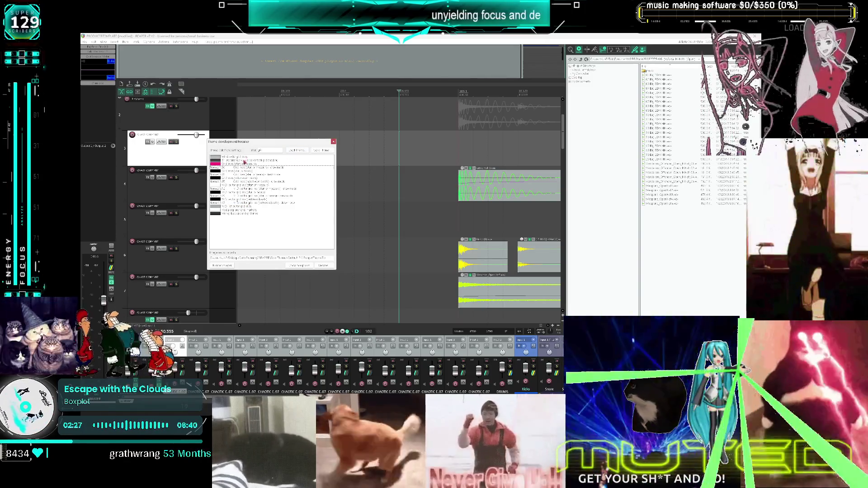
- Colour a theme entry cyan and adjust its blend mode and alpha
{"action": "double_click", "coordinate": [243, 173]}
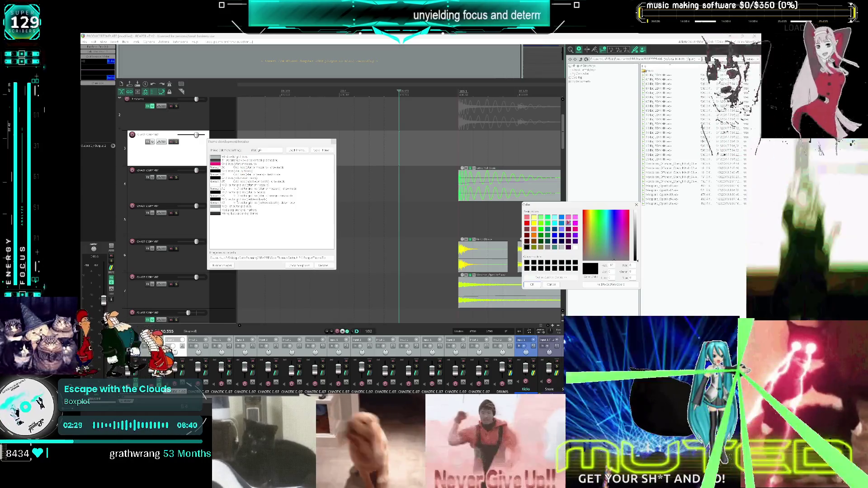
{"action": "left_click", "coordinate": [556, 223]}
{"action": "left_click", "coordinate": [534, 284]}
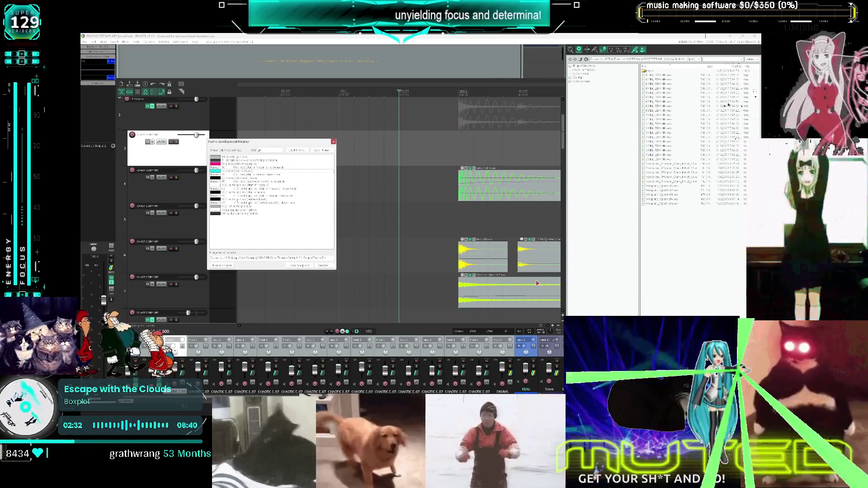
{"action": "double_click", "coordinate": [243, 179]}
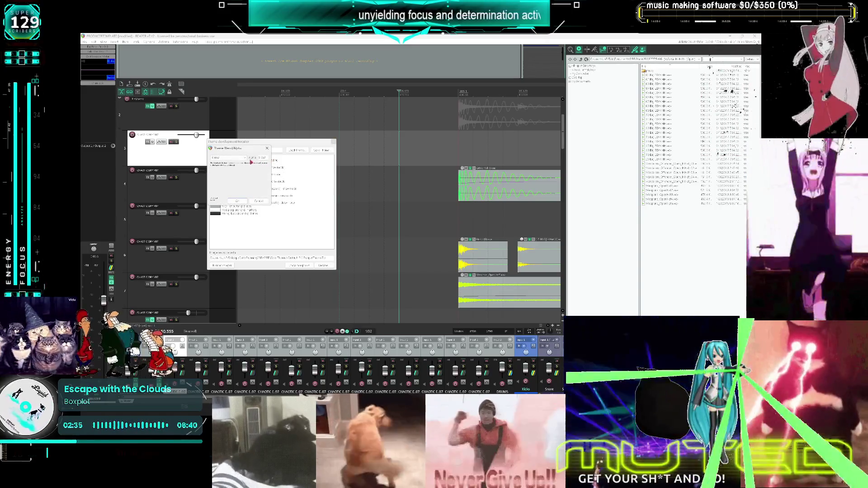
{"action": "left_click", "coordinate": [228, 157]}
{"action": "left_click", "coordinate": [234, 177]}
{"action": "double_click", "coordinate": [262, 158]}
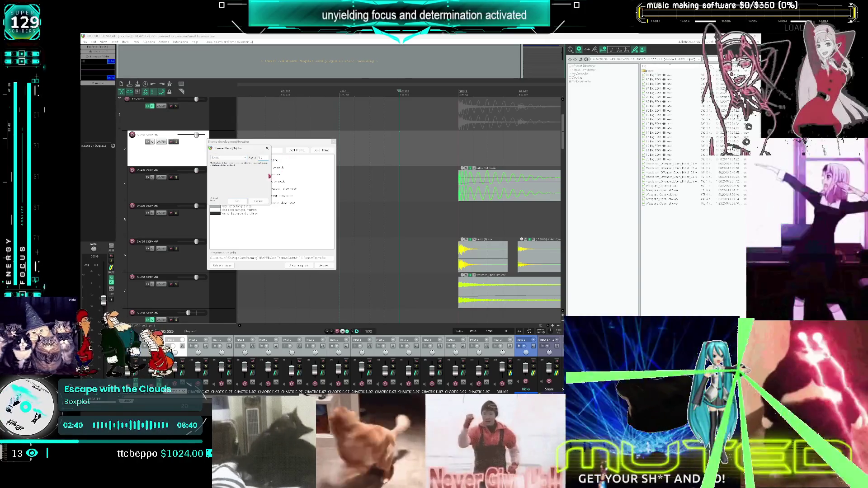
{"action": "left_click", "coordinate": [237, 201]}
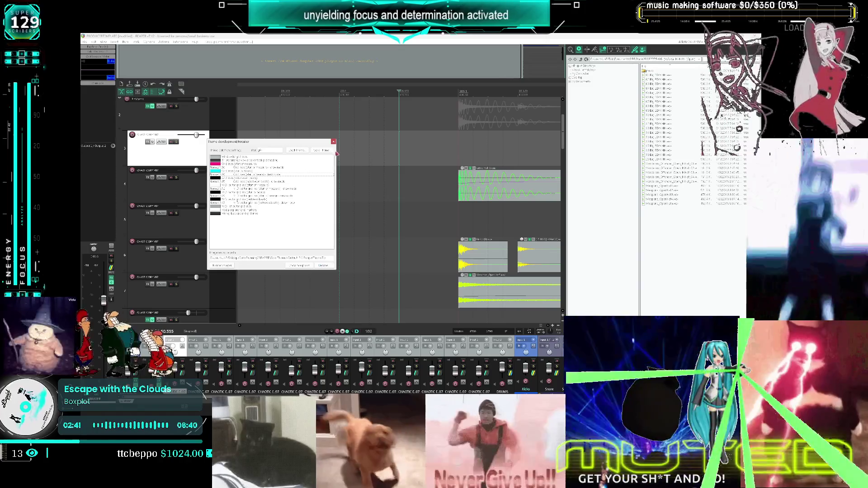
- Close the theme tweaker to return to the drum and hi-hat arrangement
{"action": "left_click", "coordinate": [334, 141]}
{"action": "scroll", "coordinate": [398, 165], "scroll_direction": "down", "scroll_amount": 5}
{"action": "scroll", "coordinate": [398, 171], "scroll_direction": "up", "scroll_amount": 5}
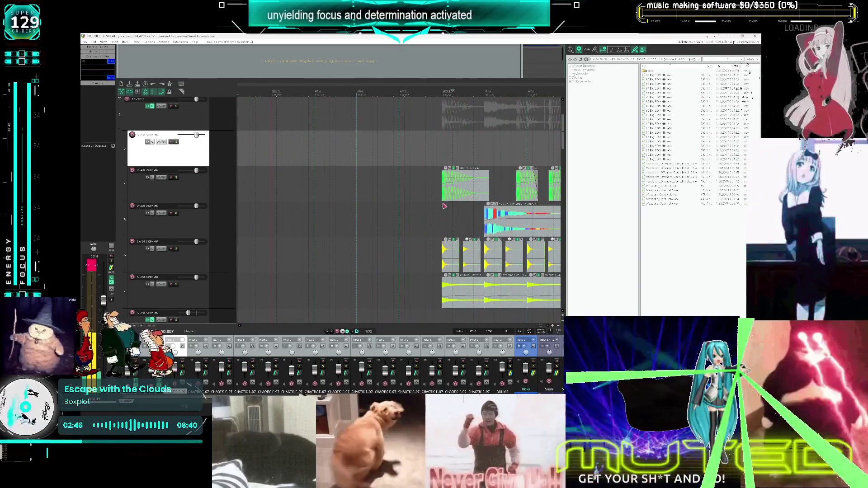
{"action": "left_click", "coordinate": [453, 171]}
{"action": "scroll", "coordinate": [404, 173], "scroll_direction": "down", "scroll_amount": 6}
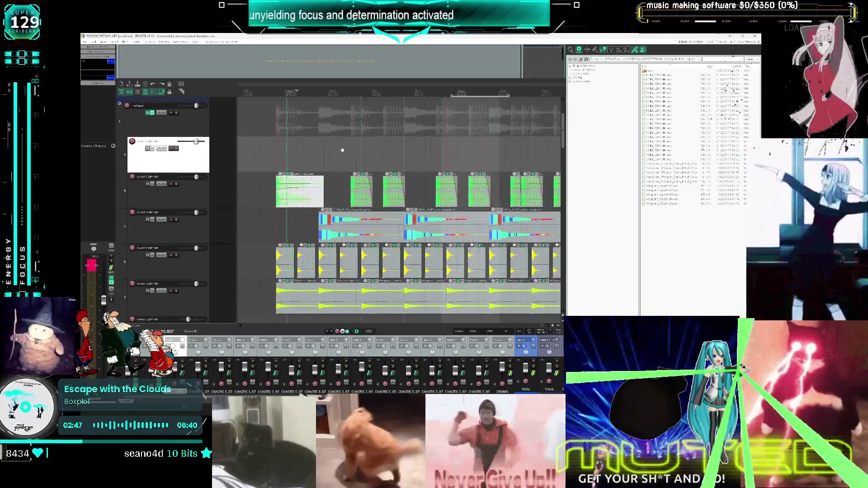
{"action": "scroll", "coordinate": [405, 173], "scroll_direction": "up", "scroll_amount": 8}
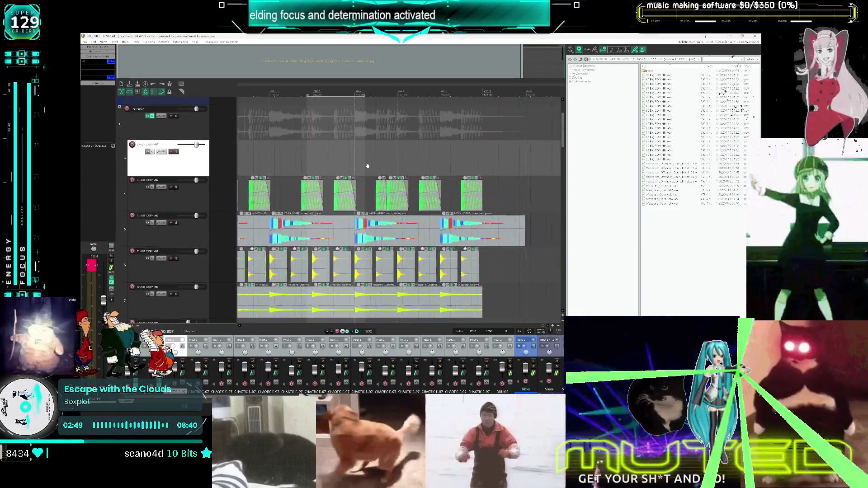
{"action": "scroll", "coordinate": [285, 169], "scroll_direction": "down", "scroll_amount": 6}
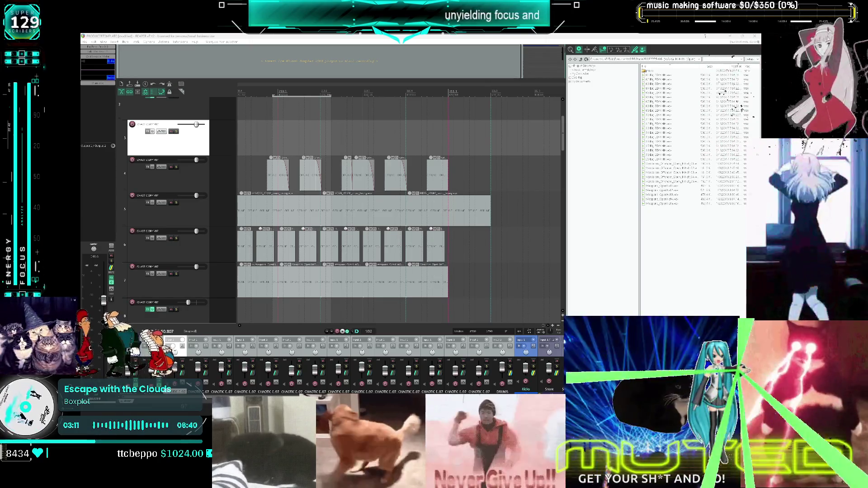
{"action": "left_click", "coordinate": [431, 139]}
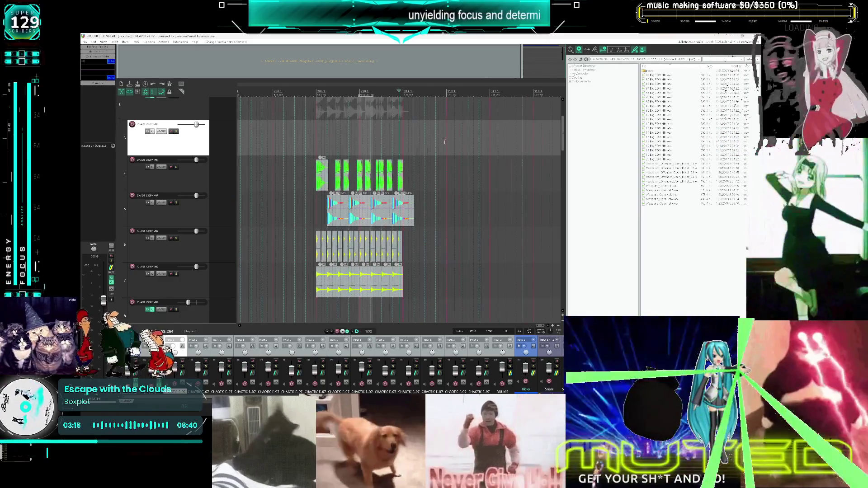
{"action": "scroll", "coordinate": [362, 134], "scroll_direction": "down", "scroll_amount": 3}
{"action": "scroll", "coordinate": [344, 138], "scroll_direction": "up", "scroll_amount": 5}
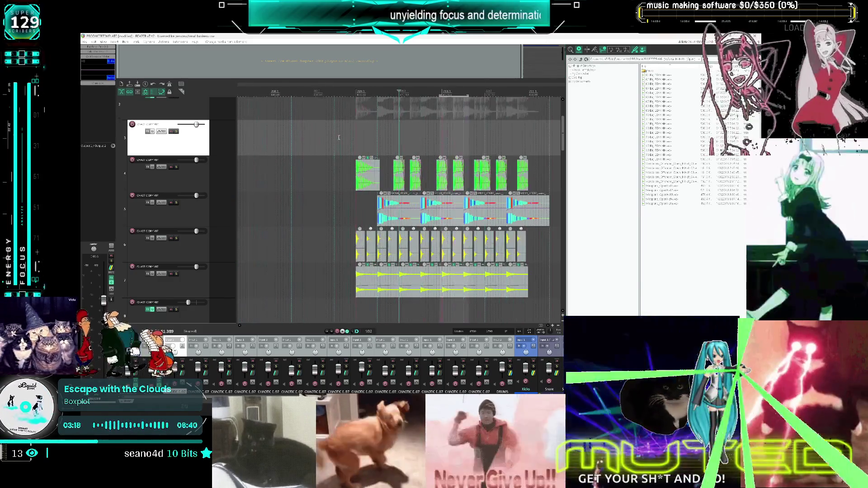
{"action": "scroll", "coordinate": [361, 141], "scroll_direction": "up", "scroll_amount": 3}
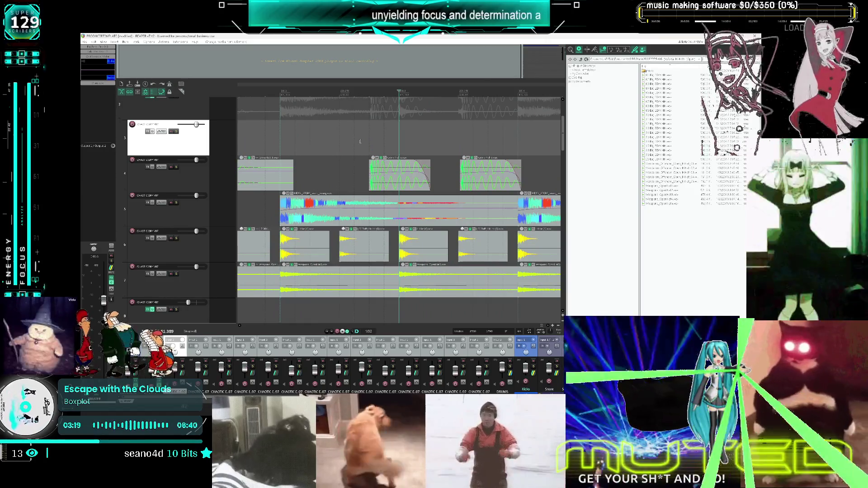
{"action": "scroll", "coordinate": [361, 141], "scroll_direction": "down", "scroll_amount": 3}
{"action": "scroll", "coordinate": [348, 140], "scroll_direction": "up", "scroll_amount": 2}
{"action": "scroll", "coordinate": [339, 139], "scroll_direction": "down", "scroll_amount": 2}
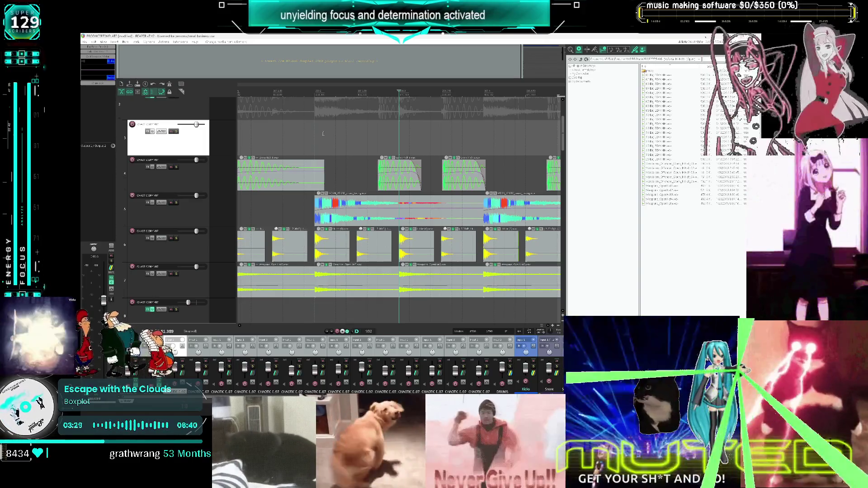
{"action": "scroll", "coordinate": [329, 175], "scroll_direction": "down", "scroll_amount": 2}
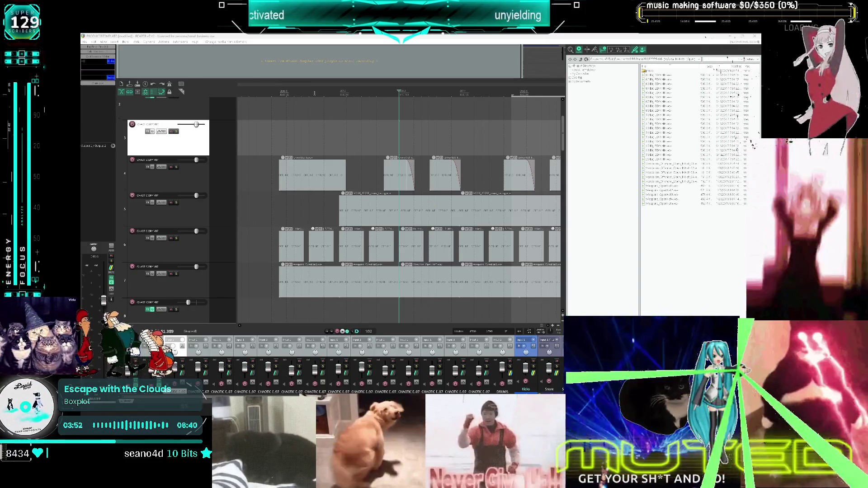
{"action": "left_click", "coordinate": [362, 93]}
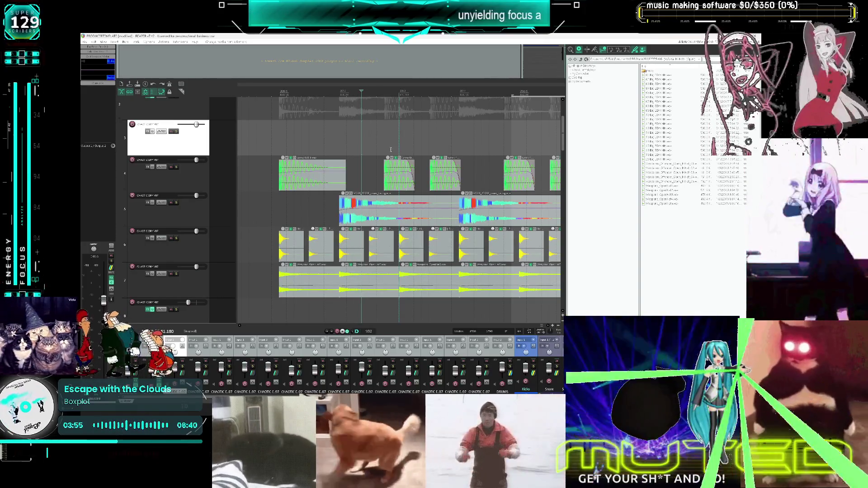
{"action": "scroll", "coordinate": [392, 150], "scroll_direction": "down", "scroll_amount": 1}
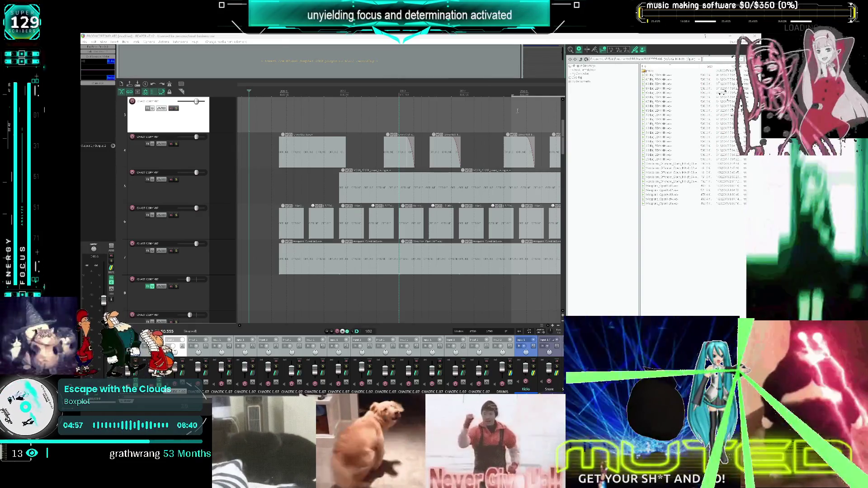
- Open the theme development tweaker from the action list filtered by 'theme dev'
{"action": "left_click", "coordinate": [164, 42]}
{"action": "left_click", "coordinate": [172, 47]}
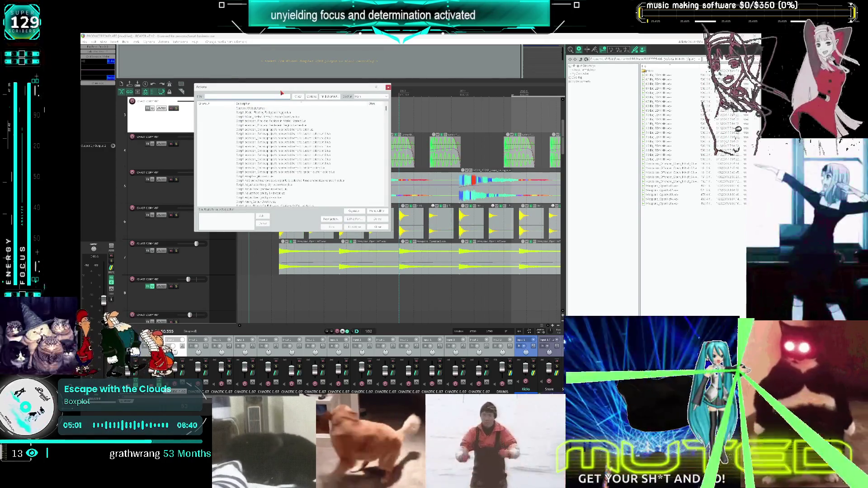
{"action": "type", "text": "theme dev"}
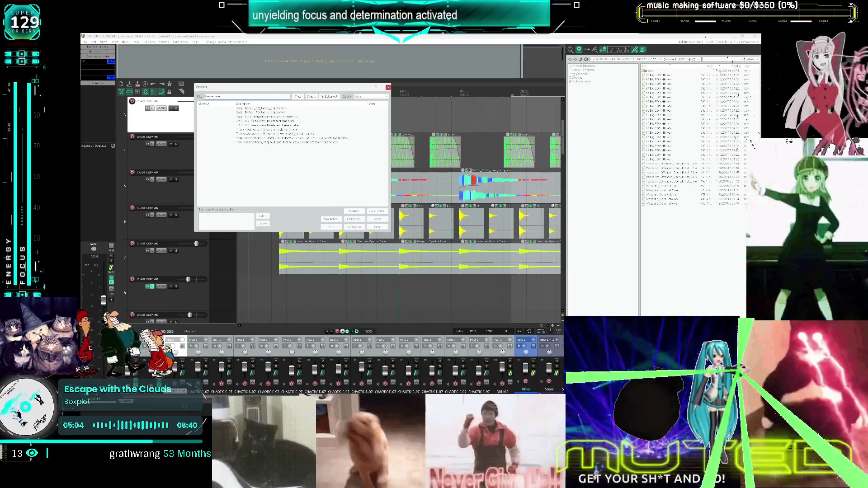
{"action": "double_click", "coordinate": [307, 114]}
- Filter the tweaker for 'fader', clear the filter, then close the tweaker
{"action": "type", "text": "fader"}
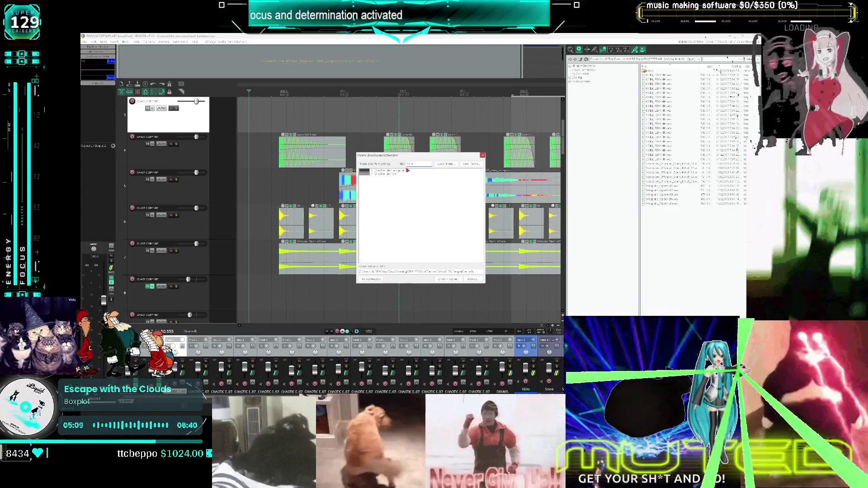
{"action": "key", "text": "BackSpace"}
{"action": "key", "text": "BackSpace"}
{"action": "key", "text": "BackSpace"}
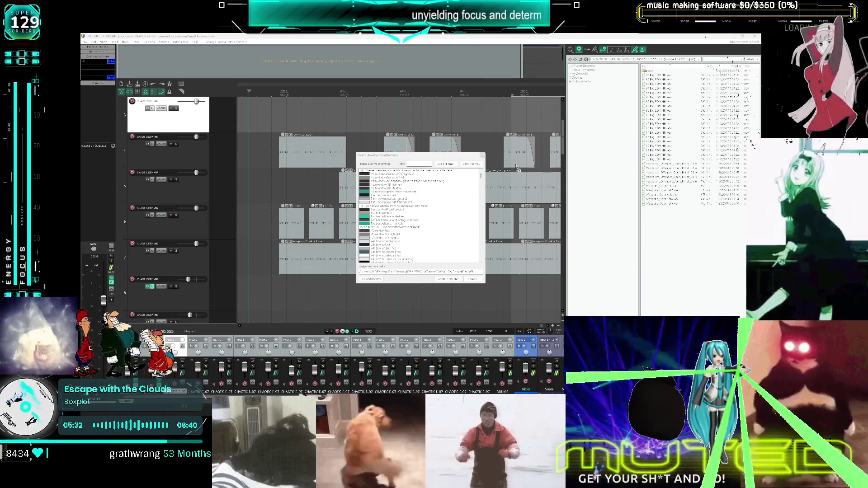
{"action": "left_click", "coordinate": [482, 155]}
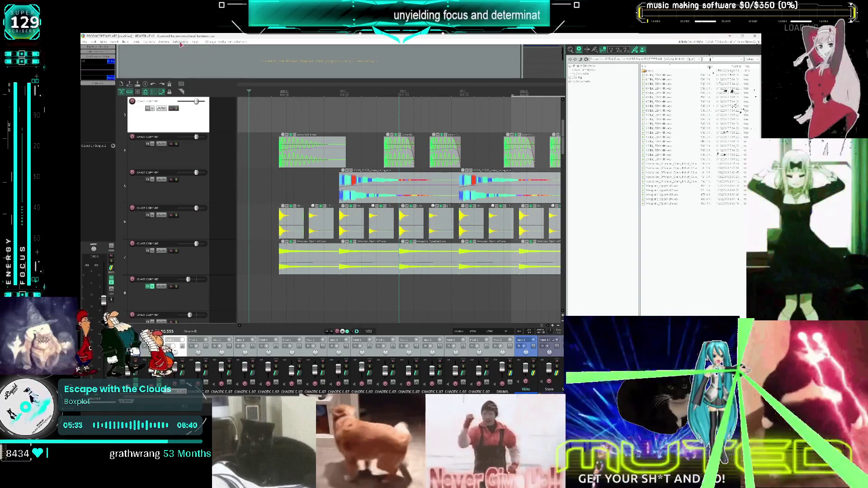
- Search the ReaPack package browser for 'item', then close it
{"action": "left_click", "coordinate": [180, 42]}
{"action": "mouse_move", "coordinate": [186, 48]}
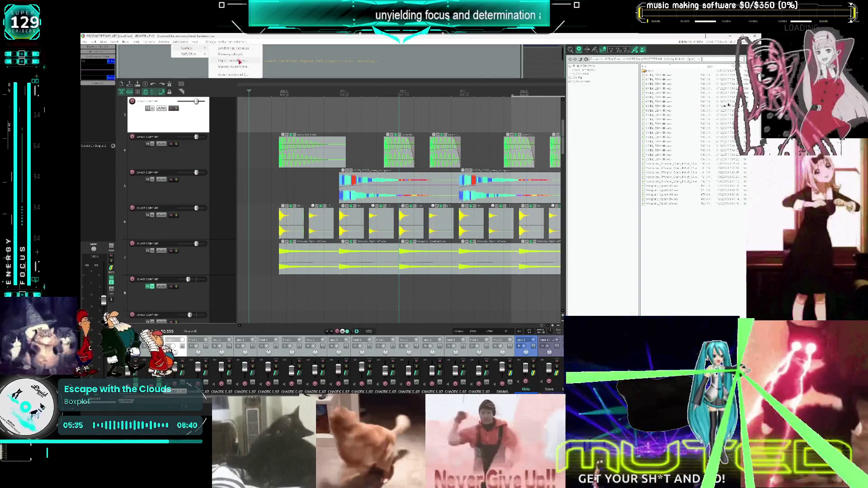
{"action": "left_click", "coordinate": [231, 48]}
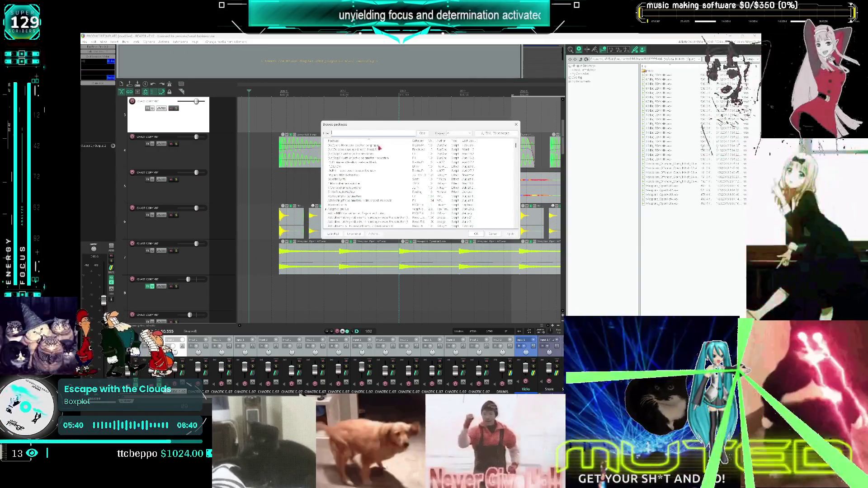
{"action": "left_click", "coordinate": [340, 132]}
{"action": "type", "text": "item"}
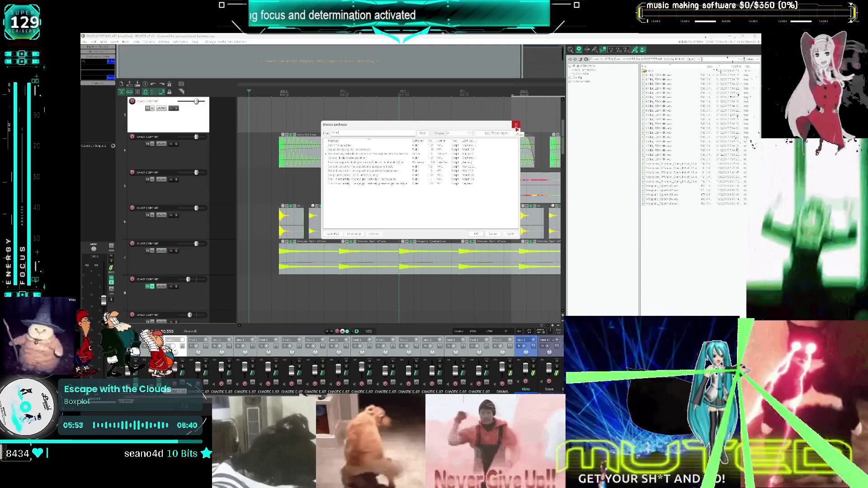
{"action": "left_click", "coordinate": [516, 124]}
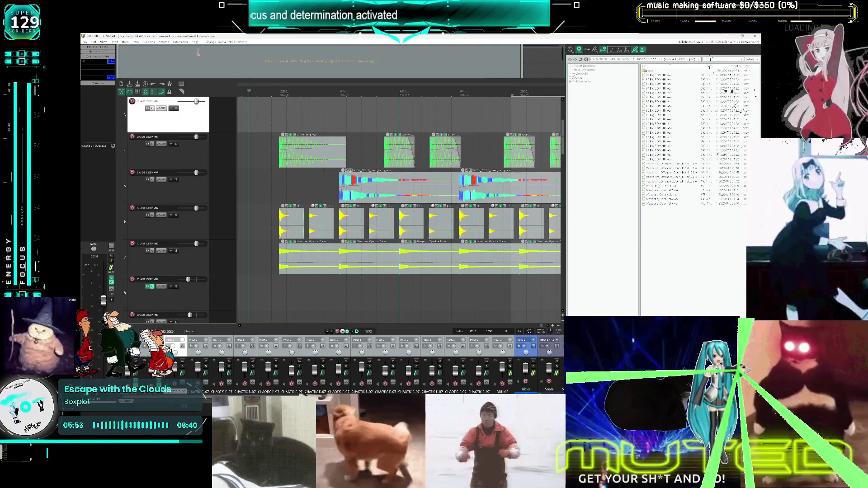
- Look through the SWS submenu under Extensions, then close REAPER
{"action": "left_click", "coordinate": [179, 42]}
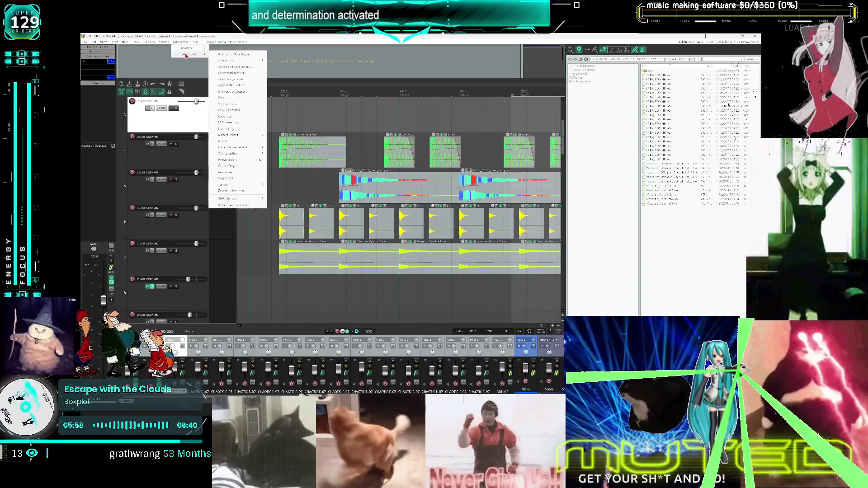
{"action": "mouse_move", "coordinate": [189, 54]}
{"action": "mouse_move", "coordinate": [243, 63]}
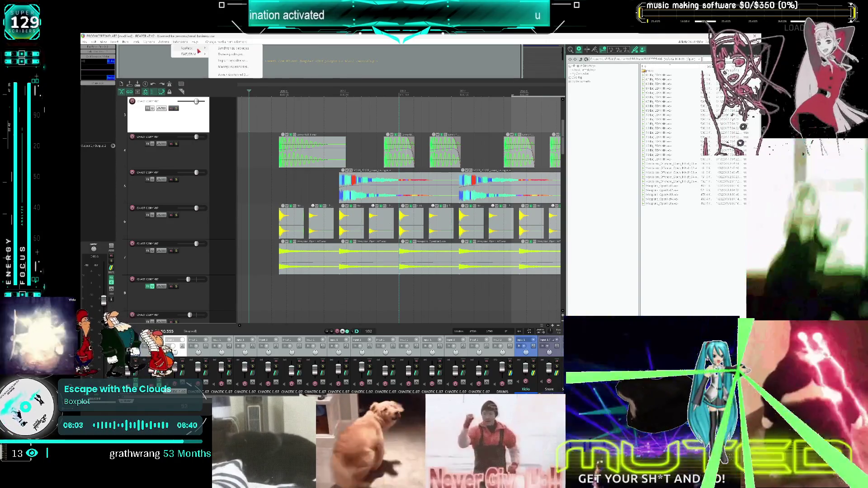
{"action": "left_click", "coordinate": [755, 36]}
{"action": "left_click", "coordinate": [410, 241]}
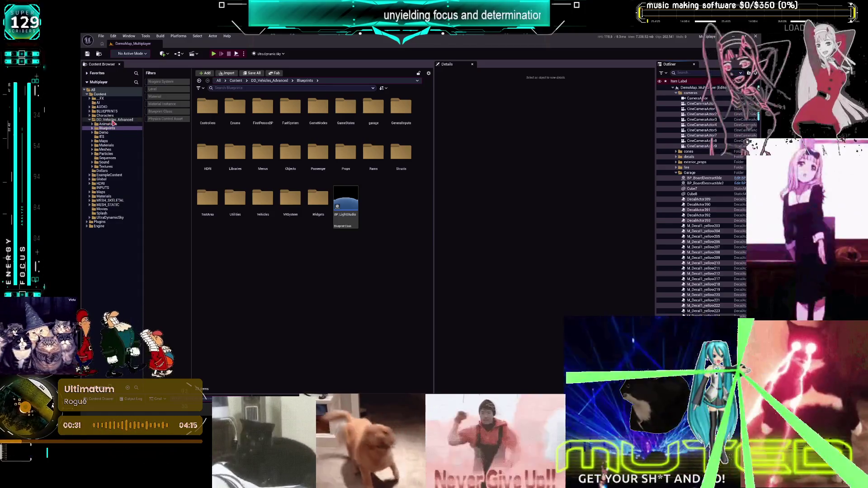
- Filter the Content Browser to Blueprint Classes and open BP_DCAdv_ThirdPChar
{"action": "left_click", "coordinate": [159, 111]}
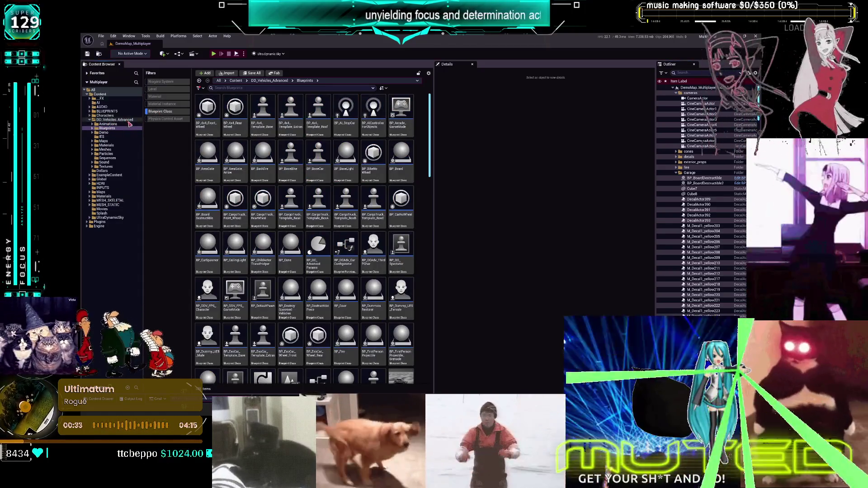
{"action": "left_click", "coordinate": [376, 260]}
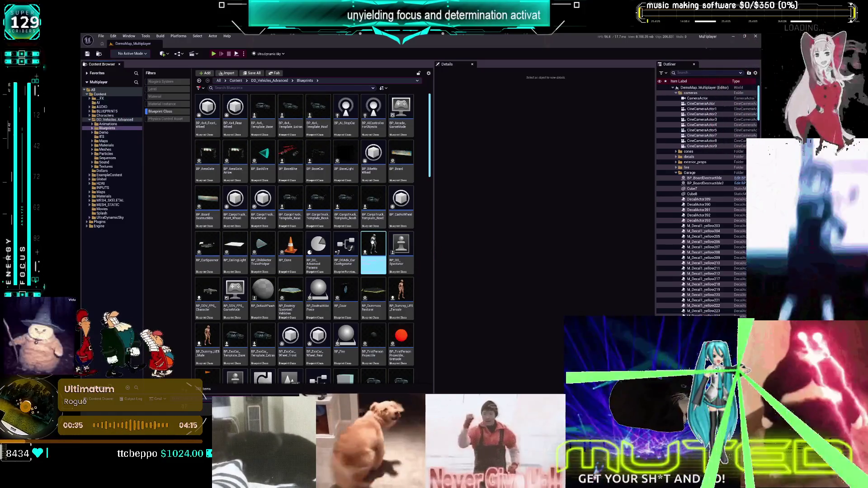
{"action": "left_click", "coordinate": [373, 242]}
{"action": "double_click", "coordinate": [373, 242]}
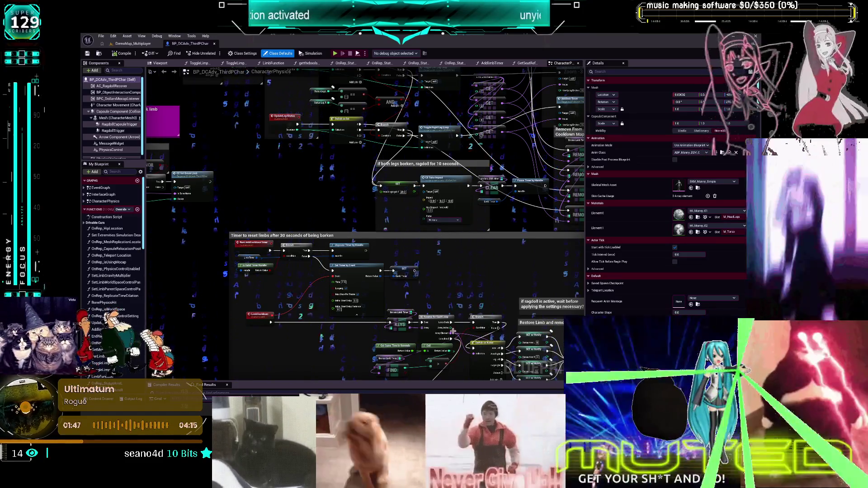
- Pan to the physics input comments, box-select the central nodes, and switch to Obsidian
{"action": "scroll", "coordinate": [258, 184], "scroll_direction": "down", "scroll_amount": 5}
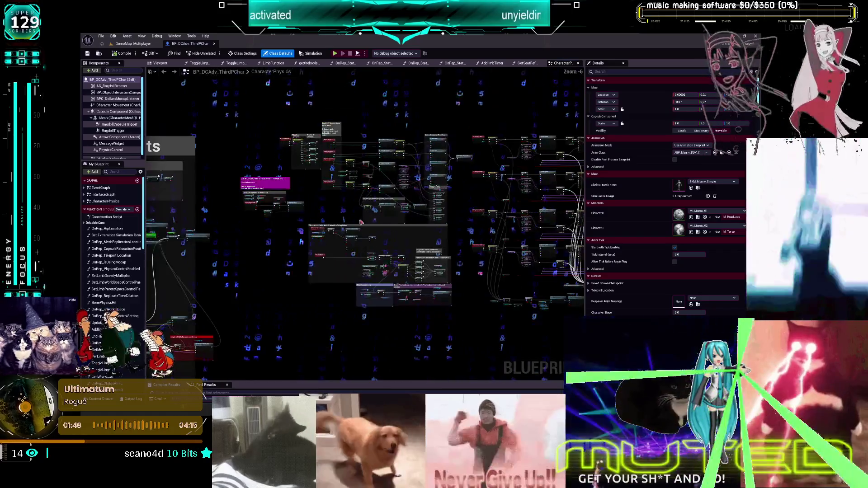
{"action": "scroll", "coordinate": [258, 183], "scroll_direction": "up", "scroll_amount": 5}
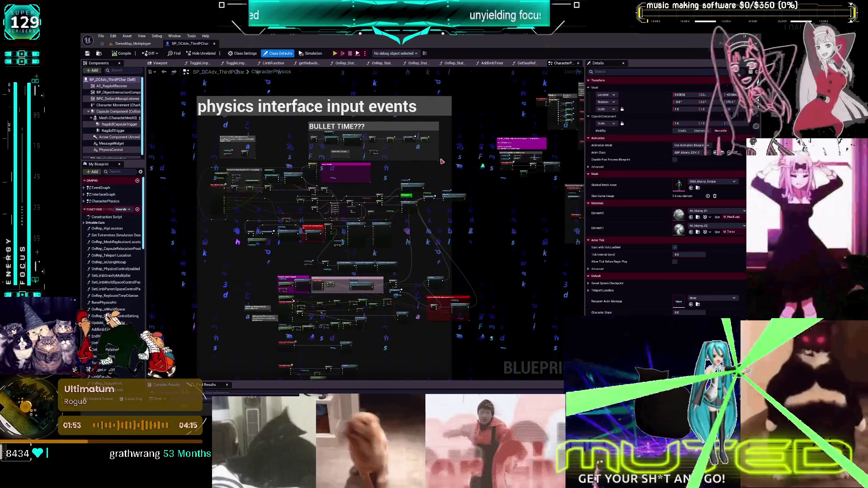
{"action": "left_click_drag", "start_coordinate": [442, 161], "coordinate": [304, 238]}
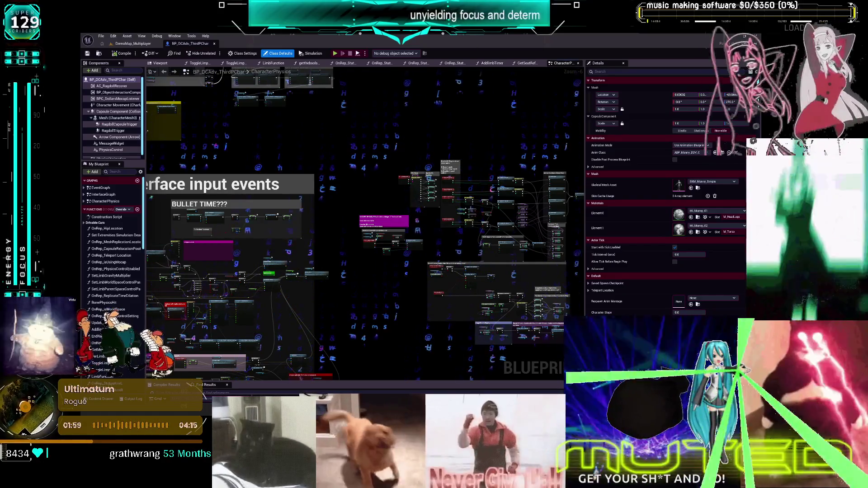
{"action": "left_click_drag", "start_coordinate": [334, 122], "coordinate": [524, 249]}
{"action": "key", "text": "alt+Tab"}
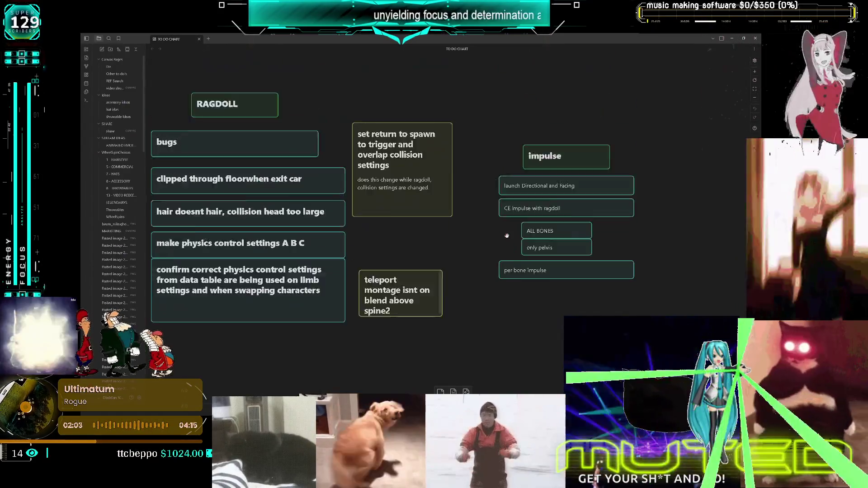
{"action": "scroll", "coordinate": [509, 244], "scroll_direction": "up", "scroll_amount": 2}
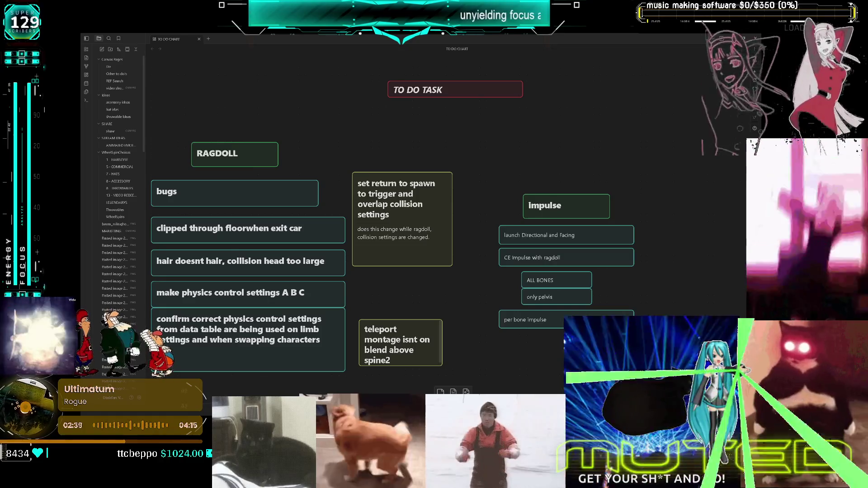
{"action": "key", "text": "alt+Tab"}
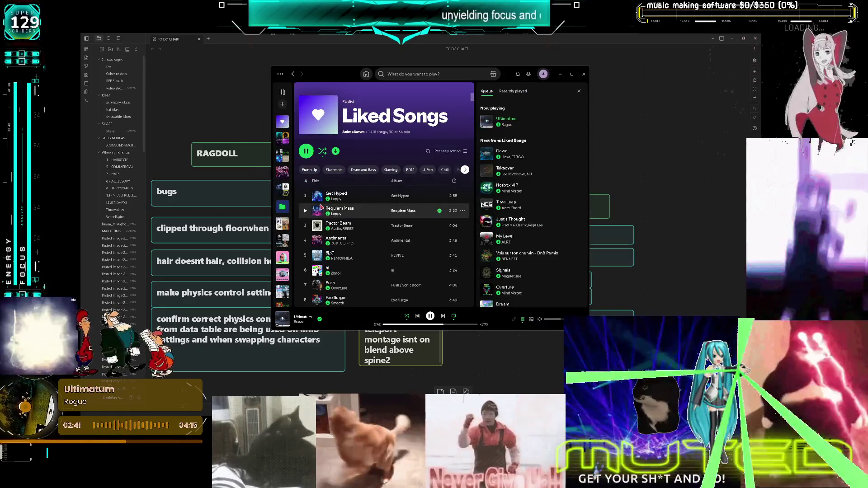
{"action": "key", "text": "alt+Tab"}
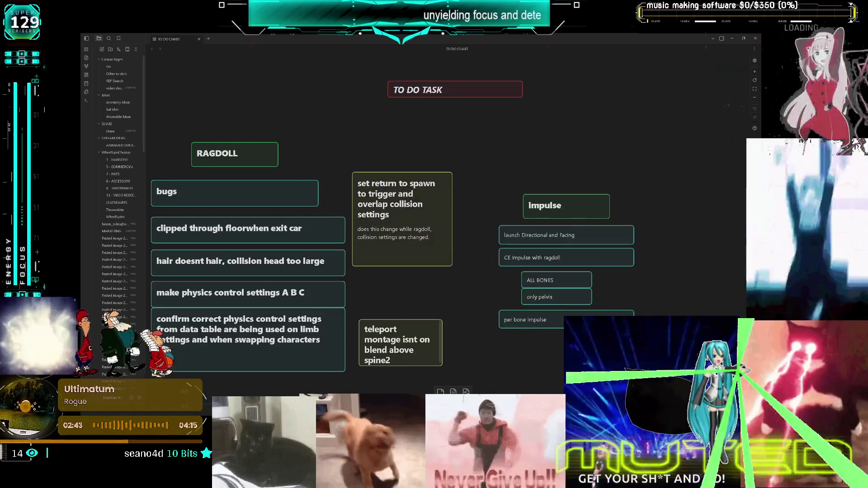
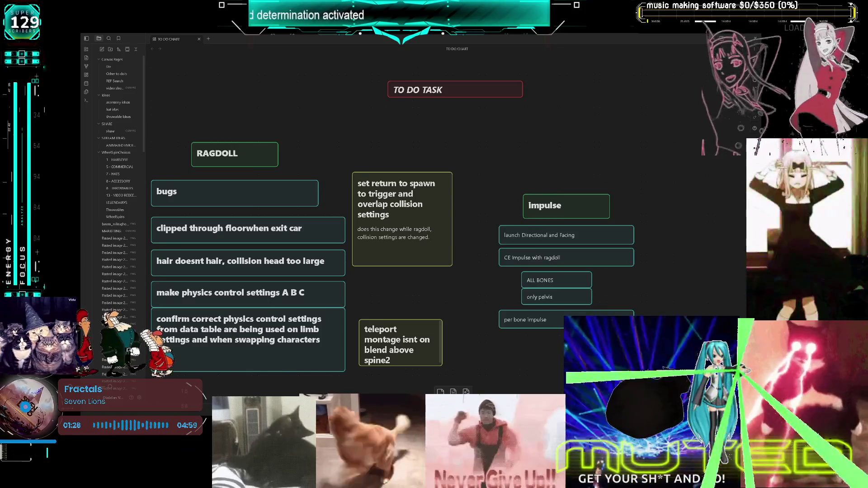
- Pan around the TO DO CHART canvas to review the RAGDOLL and task cards
{"action": "mouse_move", "coordinate": [460, 268]}
{"action": "left_mouse_down"}
{"action": "mouse_move", "coordinate": [473, 248]}
{"action": "mouse_move", "coordinate": [486, 257]}
{"action": "mouse_move", "coordinate": [481, 277]}
{"action": "mouse_move", "coordinate": [486, 265]}
{"action": "mouse_move", "coordinate": [491, 290]}
{"action": "mouse_move", "coordinate": [448, 281]}
{"action": "mouse_move", "coordinate": [497, 283]}
{"action": "left_mouse_up"}
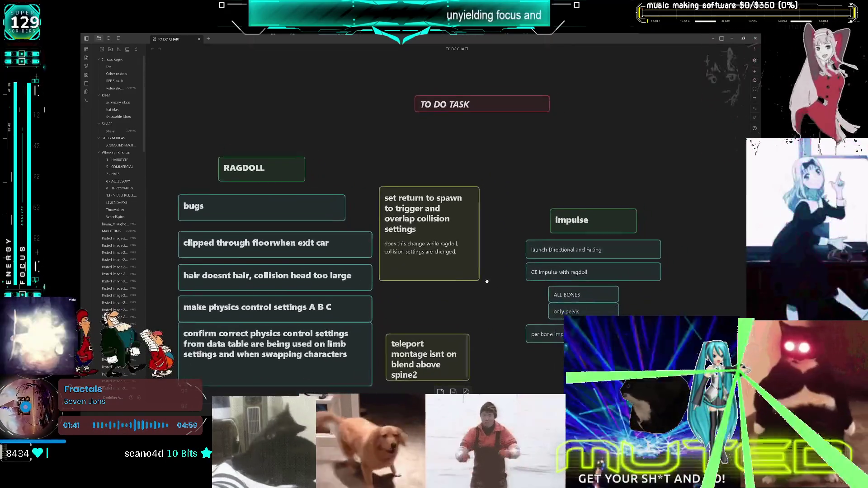
{"action": "mouse_move", "coordinate": [501, 280]}
{"action": "left_mouse_down"}
{"action": "mouse_move", "coordinate": [493, 233]}
{"action": "mouse_move", "coordinate": [498, 274]}
{"action": "mouse_move", "coordinate": [409, 287]}
{"action": "mouse_move", "coordinate": [505, 302]}
{"action": "mouse_move", "coordinate": [519, 281]}
{"action": "mouse_move", "coordinate": [447, 250]}
{"action": "mouse_move", "coordinate": [524, 240]}
{"action": "mouse_move", "coordinate": [517, 243]}
{"action": "mouse_move", "coordinate": [526, 271]}
{"action": "mouse_move", "coordinate": [513, 279]}
{"action": "mouse_move", "coordinate": [506, 272]}
{"action": "mouse_move", "coordinate": [521, 266]}
{"action": "mouse_move", "coordinate": [526, 275]}
{"action": "left_mouse_up"}
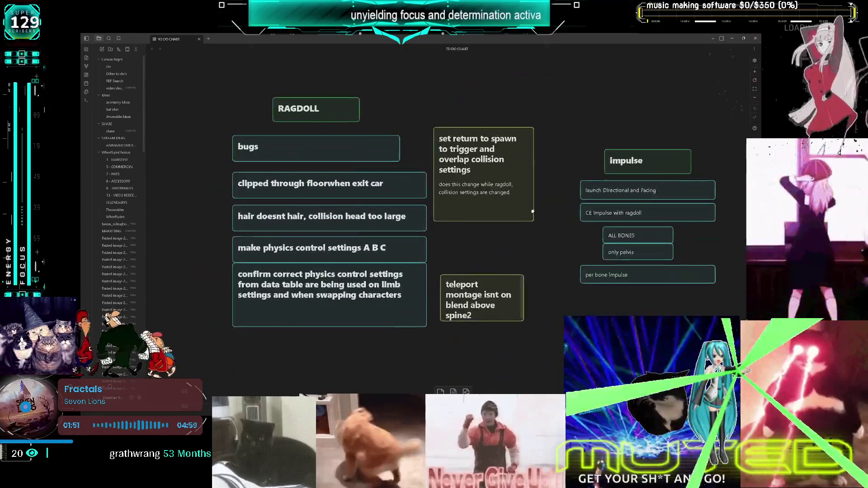
{"action": "mouse_move", "coordinate": [532, 211]}
{"action": "left_mouse_down"}
{"action": "mouse_move", "coordinate": [545, 212]}
{"action": "mouse_move", "coordinate": [440, 234]}
{"action": "mouse_move", "coordinate": [465, 199]}
{"action": "mouse_move", "coordinate": [597, 198]}
{"action": "mouse_move", "coordinate": [426, 240]}
{"action": "mouse_move", "coordinate": [625, 266]}
{"action": "mouse_move", "coordinate": [460, 252]}
{"action": "mouse_move", "coordinate": [519, 275]}
{"action": "mouse_move", "coordinate": [606, 181]}
{"action": "mouse_move", "coordinate": [516, 140]}
{"action": "mouse_move", "coordinate": [451, 192]}
{"action": "mouse_move", "coordinate": [594, 211]}
{"action": "mouse_move", "coordinate": [478, 235]}
{"action": "mouse_move", "coordinate": [590, 251]}
{"action": "mouse_move", "coordinate": [473, 251]}
{"action": "mouse_move", "coordinate": [557, 226]}
{"action": "mouse_move", "coordinate": [520, 206]}
{"action": "mouse_move", "coordinate": [592, 198]}
{"action": "mouse_move", "coordinate": [549, 198]}
{"action": "mouse_move", "coordinate": [533, 250]}
{"action": "mouse_move", "coordinate": [540, 280]}
{"action": "mouse_move", "coordinate": [554, 286]}
{"action": "mouse_move", "coordinate": [538, 290]}
{"action": "mouse_move", "coordinate": [555, 268]}
{"action": "mouse_move", "coordinate": [622, 267]}
{"action": "mouse_move", "coordinate": [500, 256]}
{"action": "mouse_move", "coordinate": [607, 258]}
{"action": "mouse_move", "coordinate": [491, 280]}
{"action": "mouse_move", "coordinate": [559, 243]}
{"action": "mouse_move", "coordinate": [588, 281]}
{"action": "mouse_move", "coordinate": [602, 237]}
{"action": "mouse_move", "coordinate": [485, 269]}
{"action": "mouse_move", "coordinate": [504, 217]}
{"action": "mouse_move", "coordinate": [575, 285]}
{"action": "mouse_move", "coordinate": [620, 202]}
{"action": "mouse_move", "coordinate": [523, 298]}
{"action": "mouse_move", "coordinate": [507, 192]}
{"action": "mouse_move", "coordinate": [631, 261]}
{"action": "mouse_move", "coordinate": [600, 193]}
{"action": "mouse_move", "coordinate": [500, 236]}
{"action": "mouse_move", "coordinate": [568, 199]}
{"action": "mouse_move", "coordinate": [517, 184]}
{"action": "mouse_move", "coordinate": [544, 282]}
{"action": "mouse_move", "coordinate": [550, 232]}
{"action": "mouse_move", "coordinate": [549, 289]}
{"action": "left_mouse_up"}
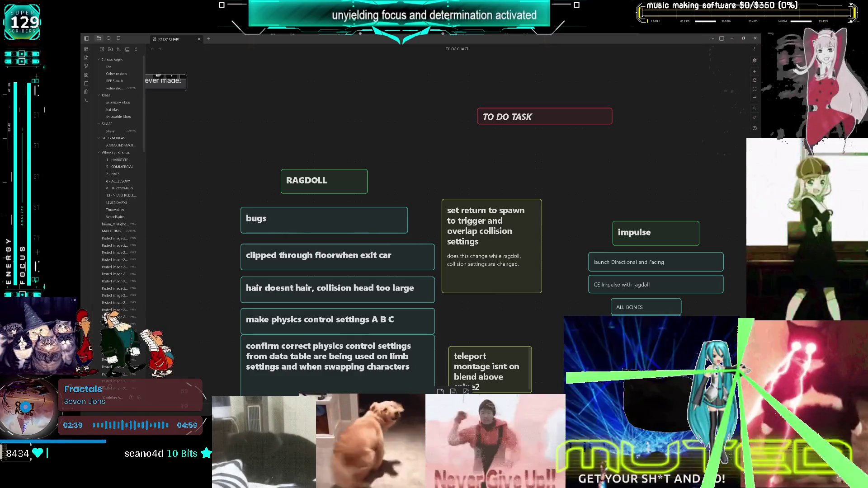
{"action": "mouse_move", "coordinate": [475, 192]}
{"action": "left_mouse_down"}
{"action": "mouse_move", "coordinate": [469, 210]}
{"action": "mouse_move", "coordinate": [458, 172]}
{"action": "mouse_move", "coordinate": [477, 154]}
{"action": "mouse_move", "coordinate": [487, 159]}
{"action": "mouse_move", "coordinate": [489, 204]}
{"action": "mouse_move", "coordinate": [497, 155]}
{"action": "mouse_move", "coordinate": [507, 164]}
{"action": "left_mouse_up"}
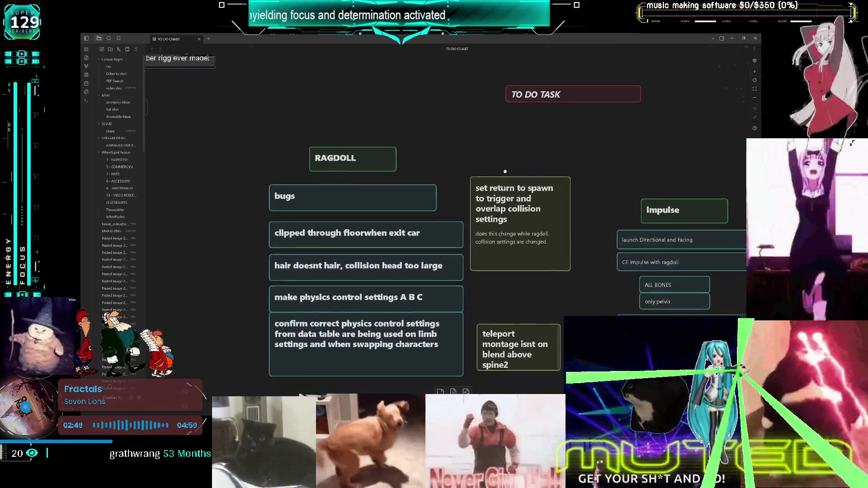
{"action": "mouse_move", "coordinate": [511, 194]}
{"action": "left_mouse_down"}
{"action": "mouse_move", "coordinate": [517, 165]}
{"action": "mouse_move", "coordinate": [526, 182]}
{"action": "left_mouse_up"}
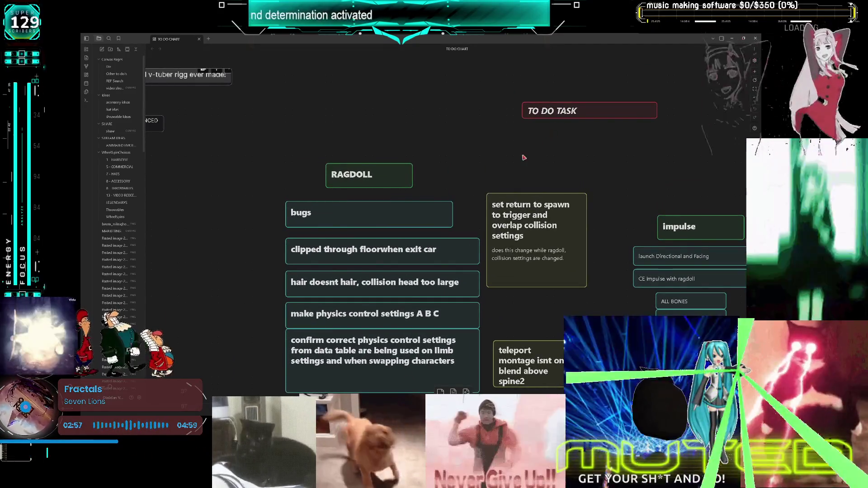
{"action": "mouse_move", "coordinate": [499, 208]}
{"action": "left_mouse_down"}
{"action": "mouse_move", "coordinate": [574, 213]}
{"action": "mouse_move", "coordinate": [647, 93]}
{"action": "mouse_move", "coordinate": [424, 133]}
{"action": "mouse_move", "coordinate": [706, 296]}
{"action": "mouse_move", "coordinate": [542, 283]}
{"action": "mouse_move", "coordinate": [618, 215]}
{"action": "mouse_move", "coordinate": [521, 192]}
{"action": "mouse_move", "coordinate": [540, 200]}
{"action": "mouse_move", "coordinate": [533, 189]}
{"action": "mouse_move", "coordinate": [547, 190]}
{"action": "mouse_move", "coordinate": [555, 201]}
{"action": "mouse_move", "coordinate": [556, 190]}
{"action": "left_mouse_up"}
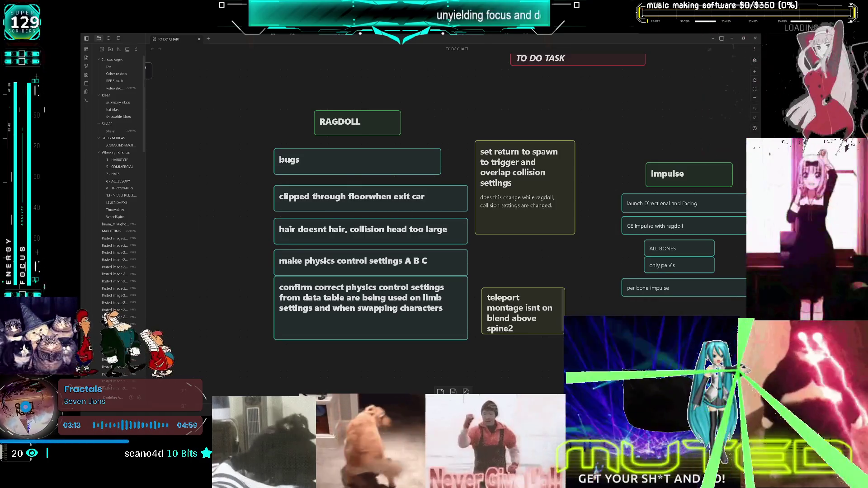
{"action": "mouse_move", "coordinate": [558, 229]}
{"action": "left_mouse_down"}
{"action": "mouse_move", "coordinate": [500, 264]}
{"action": "mouse_move", "coordinate": [520, 267]}
{"action": "mouse_move", "coordinate": [444, 268]}
{"action": "mouse_move", "coordinate": [520, 269]}
{"action": "left_mouse_up"}
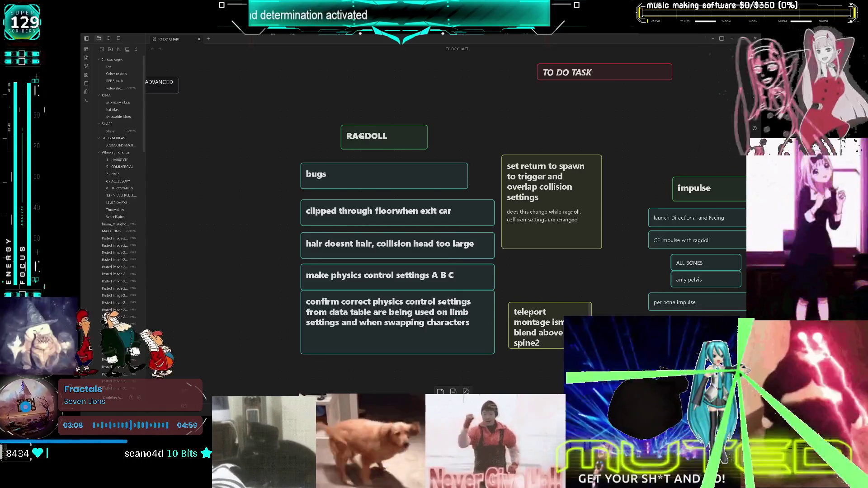
{"action": "mouse_move", "coordinate": [532, 269]}
{"action": "left_mouse_down"}
{"action": "mouse_move", "coordinate": [380, 306]}
{"action": "mouse_move", "coordinate": [360, 248]}
{"action": "mouse_move", "coordinate": [556, 286]}
{"action": "mouse_move", "coordinate": [568, 202]}
{"action": "mouse_move", "coordinate": [400, 304]}
{"action": "mouse_move", "coordinate": [431, 230]}
{"action": "mouse_move", "coordinate": [575, 230]}
{"action": "mouse_move", "coordinate": [537, 229]}
{"action": "mouse_move", "coordinate": [537, 307]}
{"action": "mouse_move", "coordinate": [462, 264]}
{"action": "mouse_move", "coordinate": [449, 238]}
{"action": "mouse_move", "coordinate": [460, 168]}
{"action": "mouse_move", "coordinate": [598, 182]}
{"action": "mouse_move", "coordinate": [514, 180]}
{"action": "mouse_move", "coordinate": [436, 115]}
{"action": "mouse_move", "coordinate": [451, 335]}
{"action": "mouse_move", "coordinate": [587, 322]}
{"action": "mouse_move", "coordinate": [663, 286]}
{"action": "mouse_move", "coordinate": [525, 296]}
{"action": "mouse_move", "coordinate": [475, 216]}
{"action": "mouse_move", "coordinate": [558, 292]}
{"action": "mouse_move", "coordinate": [537, 254]}
{"action": "mouse_move", "coordinate": [576, 267]}
{"action": "mouse_move", "coordinate": [574, 112]}
{"action": "mouse_move", "coordinate": [532, 351]}
{"action": "left_mouse_up"}
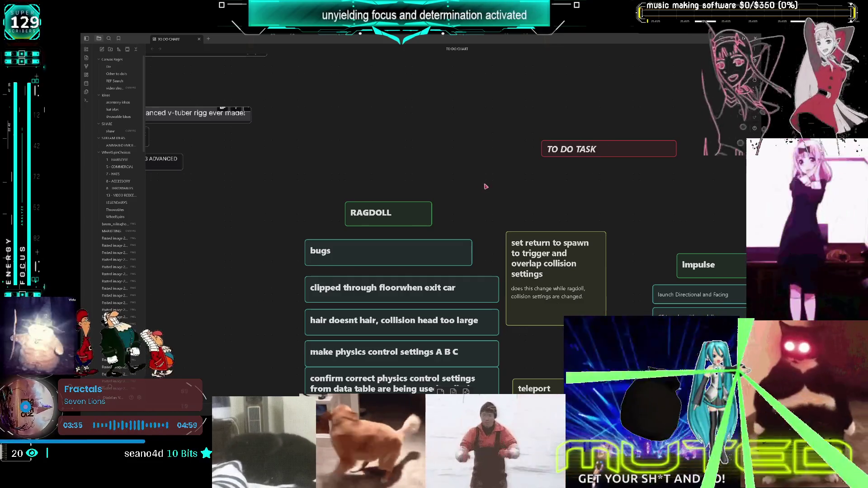
{"action": "mouse_move", "coordinate": [525, 231]}
{"action": "left_mouse_down"}
{"action": "mouse_move", "coordinate": [532, 233]}
{"action": "mouse_move", "coordinate": [495, 211]}
{"action": "mouse_move", "coordinate": [507, 182]}
{"action": "mouse_move", "coordinate": [501, 203]}
{"action": "mouse_move", "coordinate": [491, 196]}
{"action": "mouse_move", "coordinate": [514, 192]}
{"action": "mouse_move", "coordinate": [489, 189]}
{"action": "mouse_move", "coordinate": [508, 209]}
{"action": "left_mouse_up"}
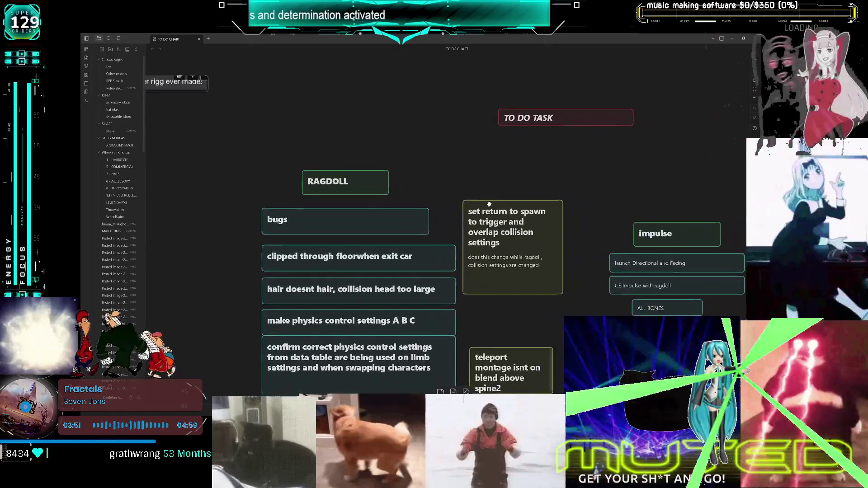
{"action": "mouse_move", "coordinate": [489, 204]}
{"action": "left_mouse_down"}
{"action": "mouse_move", "coordinate": [516, 212]}
{"action": "mouse_move", "coordinate": [481, 204]}
{"action": "mouse_move", "coordinate": [510, 211]}
{"action": "mouse_move", "coordinate": [533, 199]}
{"action": "mouse_move", "coordinate": [523, 190]}
{"action": "mouse_move", "coordinate": [505, 197]}
{"action": "left_mouse_up"}
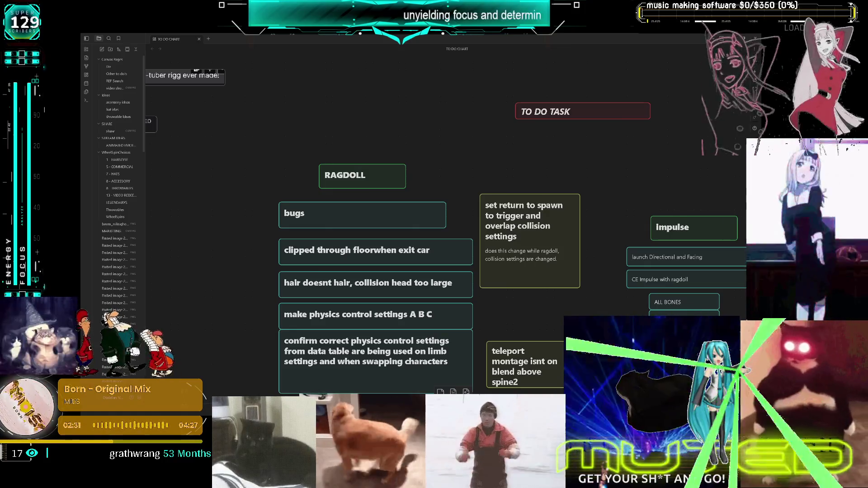
{"action": "mouse_move", "coordinate": [477, 208]}
{"action": "left_mouse_down"}
{"action": "mouse_move", "coordinate": [435, 185]}
{"action": "mouse_move", "coordinate": [428, 144]}
{"action": "left_mouse_up"}
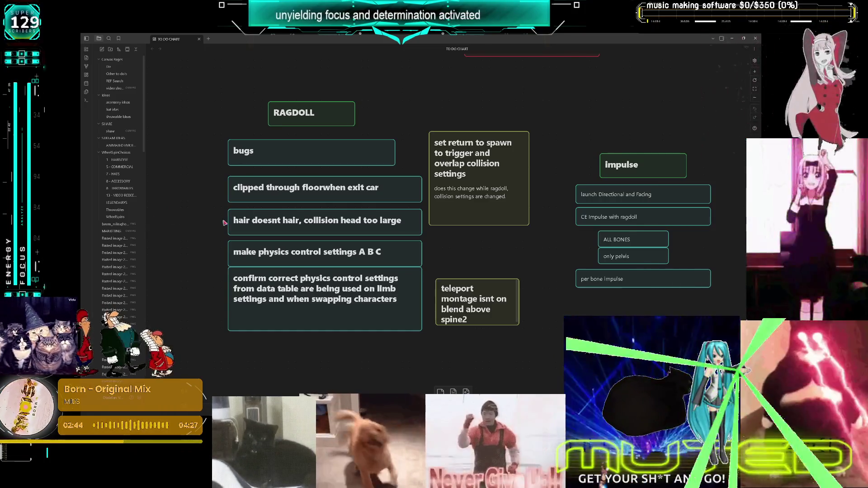
- Pull 'make physics control settings A B C' out of the RAGDOLL list with 'confirm correct physics control settings' beneath it
{"action": "left_click", "coordinate": [274, 257]}
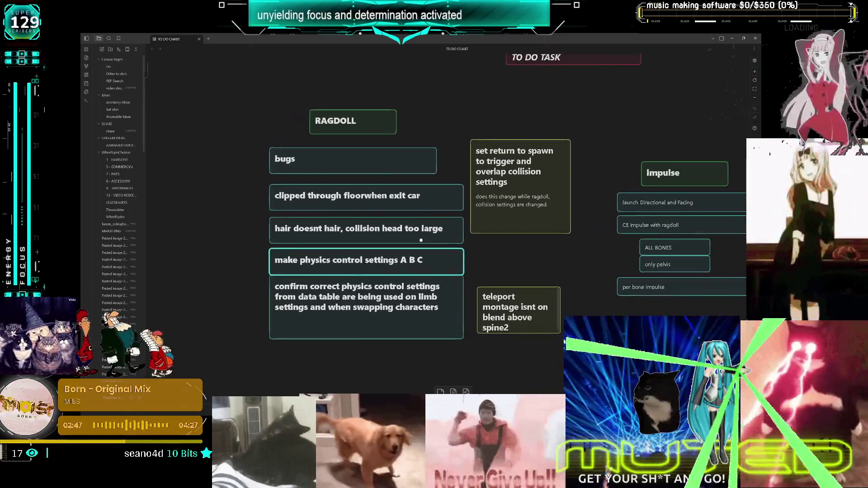
{"action": "scroll", "coordinate": [362, 253], "scroll_direction": "left", "scroll_amount": 3}
{"action": "left_click_drag", "start_coordinate": [468, 246], "coordinate": [316, 245]}
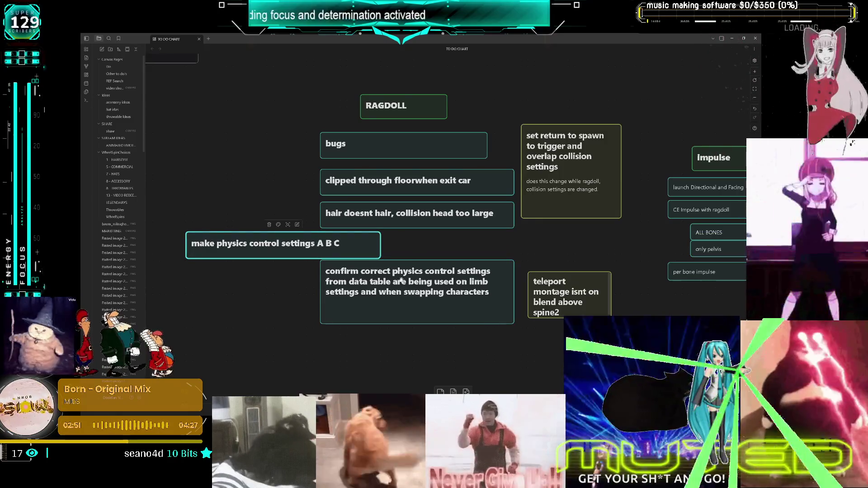
{"action": "mouse_move", "coordinate": [470, 295]}
{"action": "left_mouse_down"}
{"action": "mouse_move", "coordinate": [493, 295]}
{"action": "mouse_move", "coordinate": [314, 291]}
{"action": "mouse_move", "coordinate": [334, 292]}
{"action": "left_mouse_up"}
- Move the TO DO TASK card right and place both physics settings cards under it
{"action": "scroll", "coordinate": [357, 299], "scroll_direction": "right", "scroll_amount": 3}
{"action": "scroll", "coordinate": [357, 299], "scroll_direction": "up", "scroll_amount": 1}
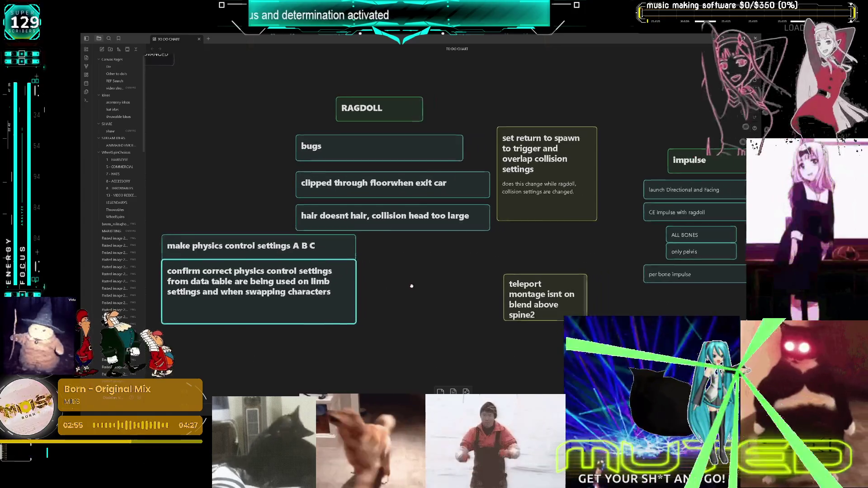
{"action": "scroll", "coordinate": [386, 306], "scroll_direction": "down", "scroll_amount": 2}
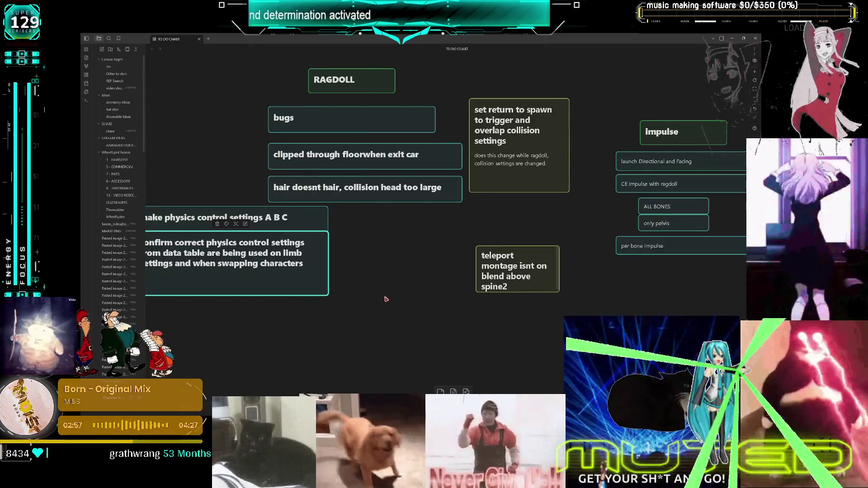
{"action": "scroll", "coordinate": [385, 299], "scroll_direction": "down", "scroll_amount": 3}
{"action": "scroll", "coordinate": [402, 203], "scroll_direction": "right", "scroll_amount": 5}
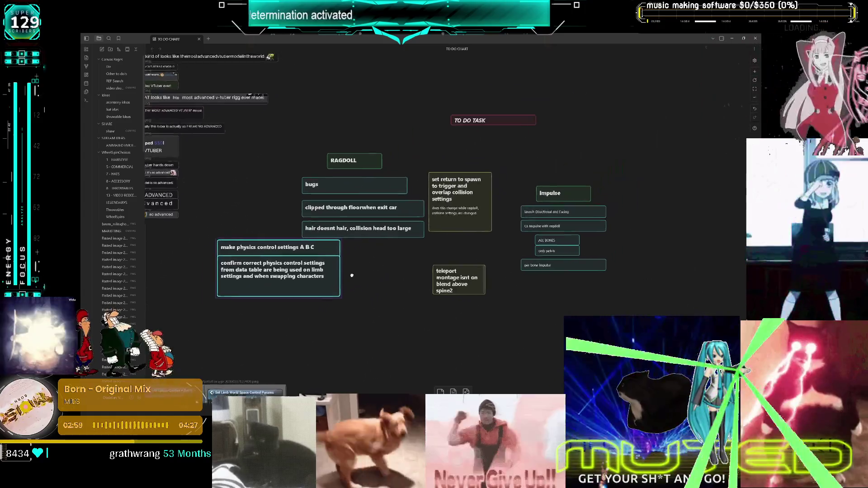
{"action": "scroll", "coordinate": [425, 167], "scroll_direction": "up", "scroll_amount": 2}
{"action": "left_click_drag", "start_coordinate": [437, 148], "coordinate": [592, 137]}
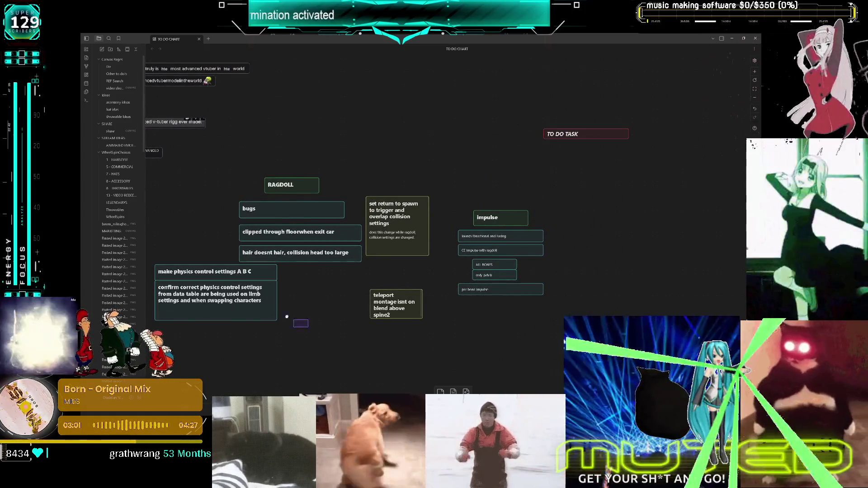
{"action": "mouse_move", "coordinate": [211, 294]}
{"action": "left_mouse_down"}
{"action": "mouse_move", "coordinate": [612, 182]}
{"action": "mouse_move", "coordinate": [601, 171]}
{"action": "mouse_move", "coordinate": [615, 178]}
{"action": "left_mouse_up"}
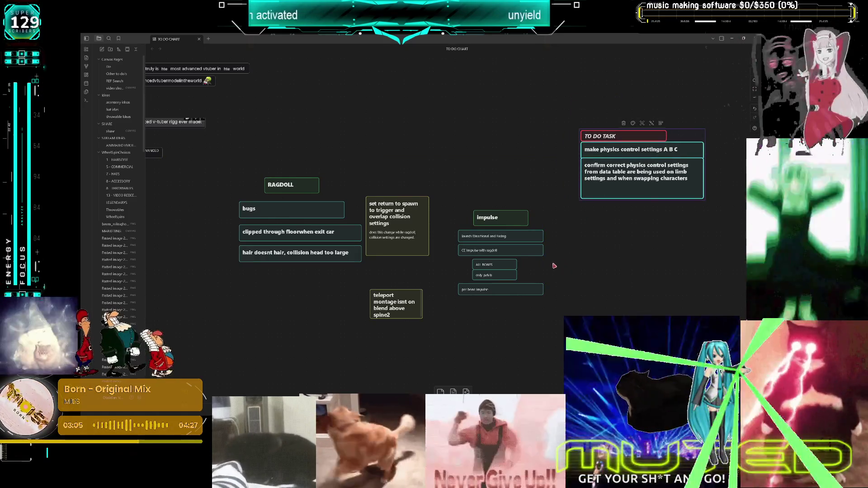
- Stack launch Directional and Facing, CE impulse with ragdoll, ALL BONES, only pelvis and per bone impulse under the impulse heading
{"action": "mouse_move", "coordinate": [507, 236]}
{"action": "left_mouse_down"}
{"action": "mouse_move", "coordinate": [650, 241]}
{"action": "mouse_move", "coordinate": [630, 244]}
{"action": "left_mouse_up"}
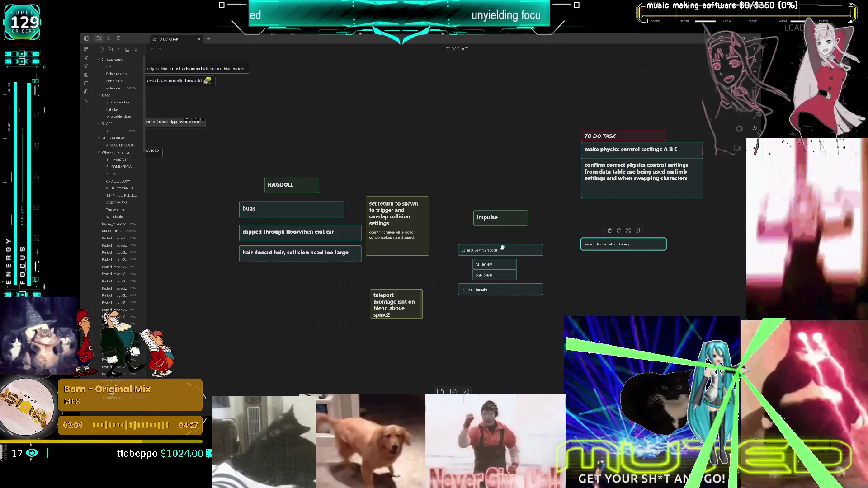
{"action": "mouse_move", "coordinate": [500, 250]}
{"action": "left_mouse_down"}
{"action": "mouse_move", "coordinate": [615, 264]}
{"action": "mouse_move", "coordinate": [623, 257]}
{"action": "left_mouse_up"}
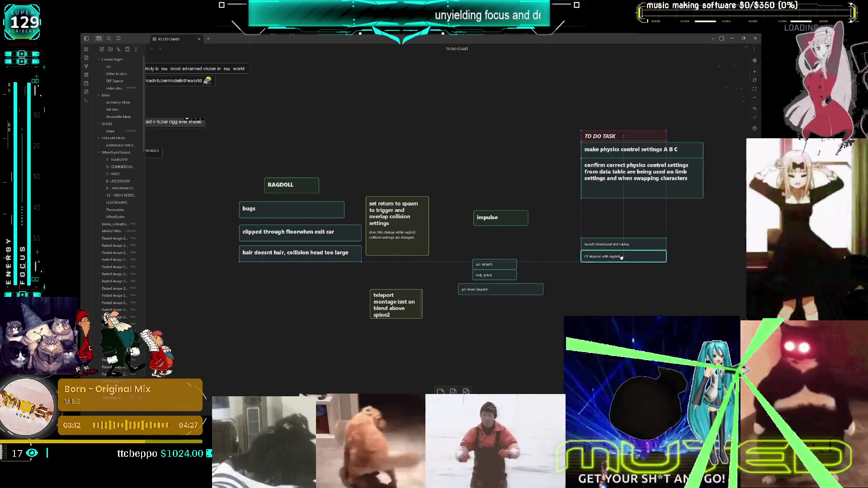
{"action": "mouse_move", "coordinate": [527, 283]}
{"action": "left_mouse_down"}
{"action": "mouse_move", "coordinate": [471, 256]}
{"action": "mouse_move", "coordinate": [624, 268]}
{"action": "left_mouse_up"}
{"action": "left_click_drag", "start_coordinate": [475, 290], "coordinate": [599, 291]}
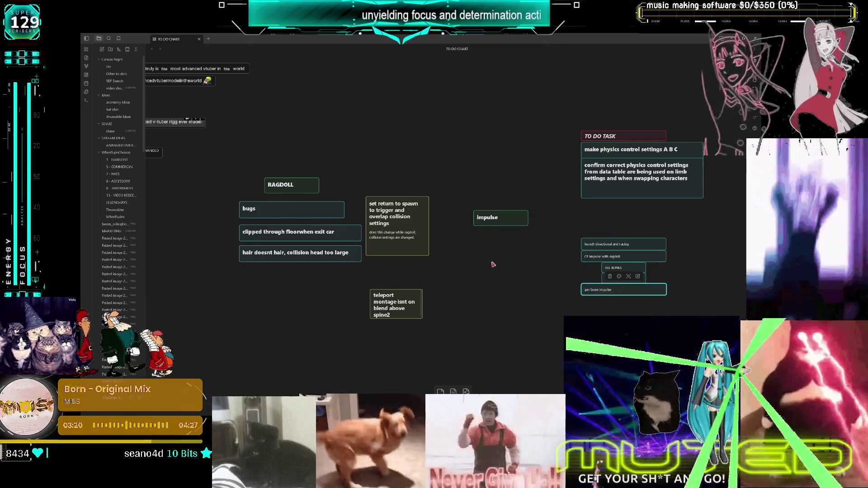
{"action": "left_click_drag", "start_coordinate": [489, 217], "coordinate": [596, 228]}
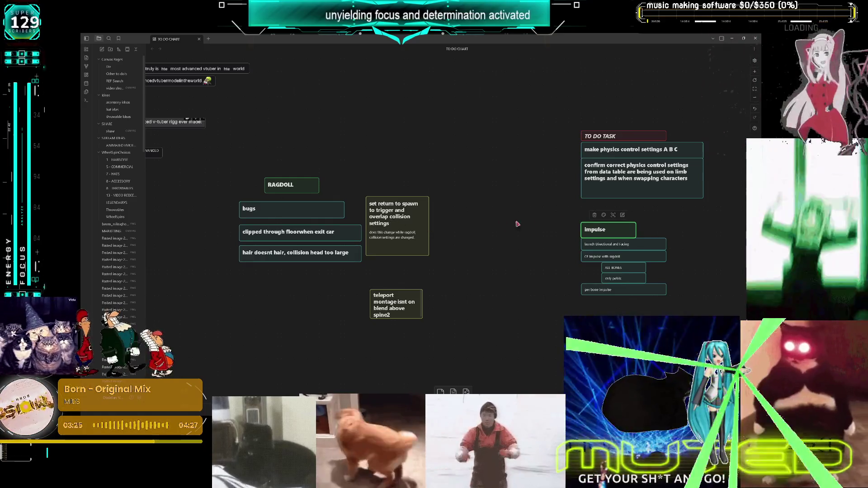
{"action": "scroll", "coordinate": [518, 224], "scroll_direction": "right", "scroll_amount": 5}
{"action": "left_click_drag", "start_coordinate": [502, 225], "coordinate": [498, 203]}
{"action": "scroll", "coordinate": [504, 217], "scroll_direction": "left", "scroll_amount": 10}
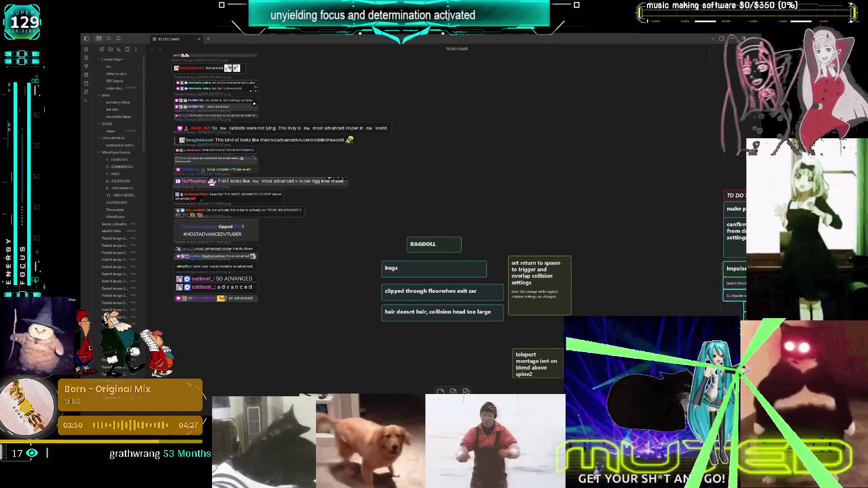
{"action": "scroll", "coordinate": [743, 294], "scroll_direction": "right", "scroll_amount": 1}
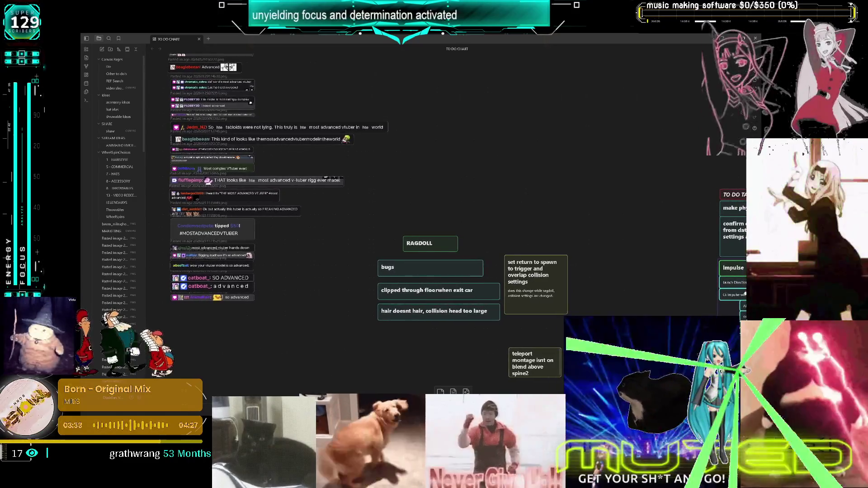
{"action": "left_click_drag", "start_coordinate": [744, 294], "coordinate": [492, 239]}
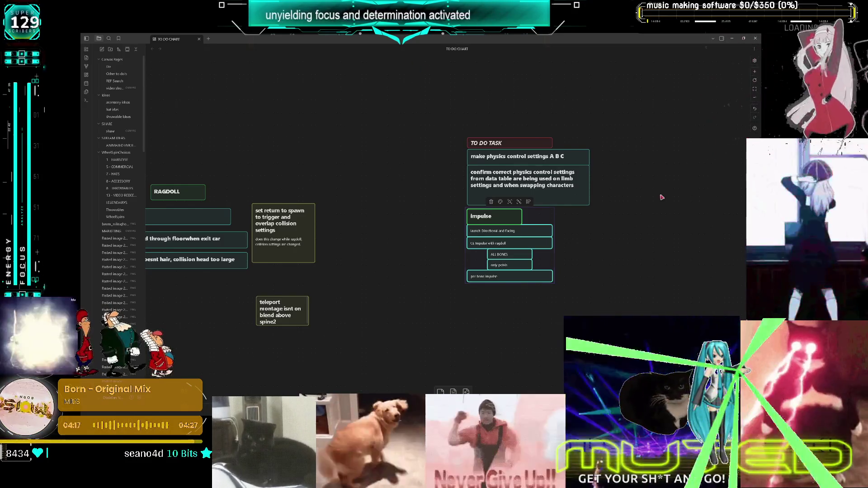
{"action": "left_click_drag", "start_coordinate": [640, 222], "coordinate": [556, 213]}
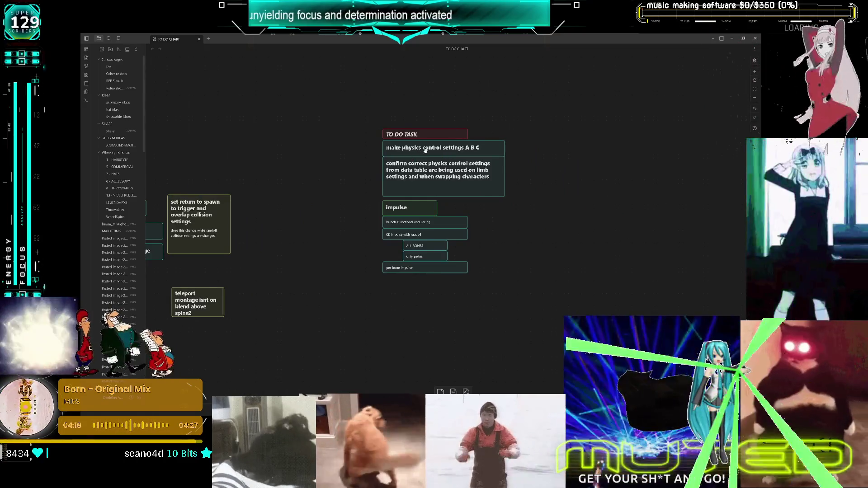
- Paste a copy of the physics settings card, trim its text to 'A', and place it right of TO DO TASK
{"action": "left_click", "coordinate": [498, 149]}
{"action": "key", "text": "ctrl+v"}
{"action": "double_click", "coordinate": [462, 229]}
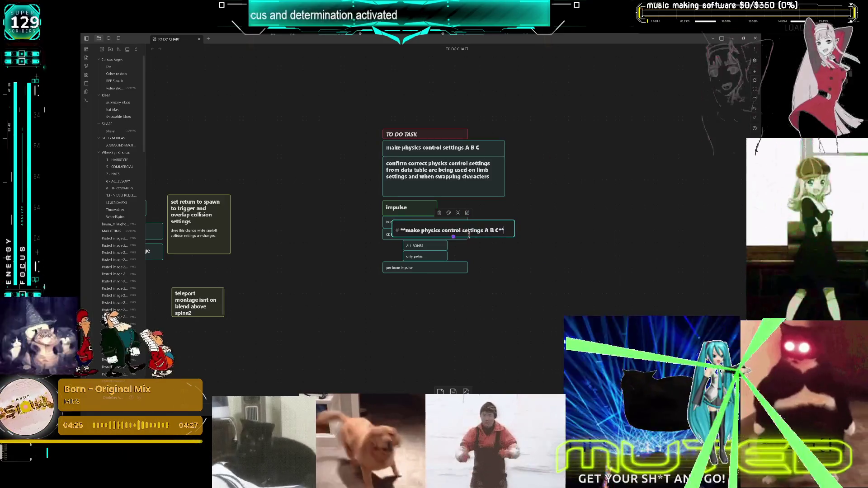
{"action": "left_click_drag", "start_coordinate": [490, 231], "coordinate": [497, 231]}
{"action": "key", "text": "BackSpace"}
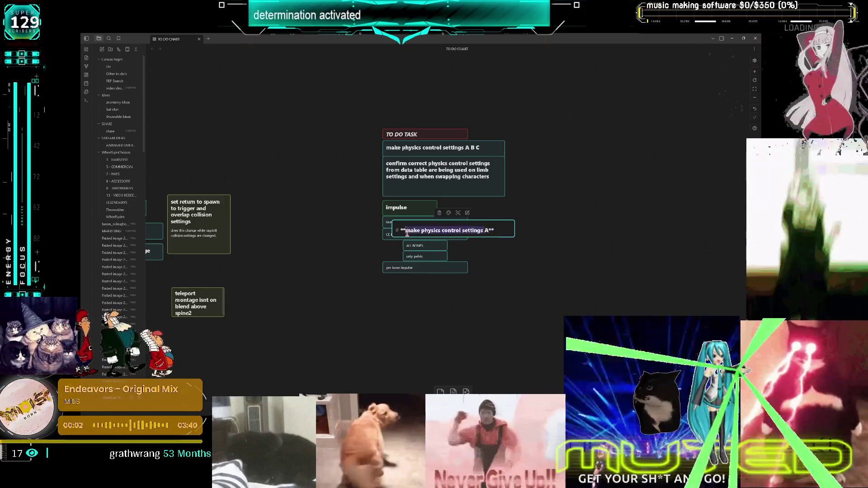
{"action": "left_click", "coordinate": [568, 238]}
{"action": "left_click", "coordinate": [425, 223]}
{"action": "left_click_drag", "start_coordinate": [425, 223], "coordinate": [588, 156]}
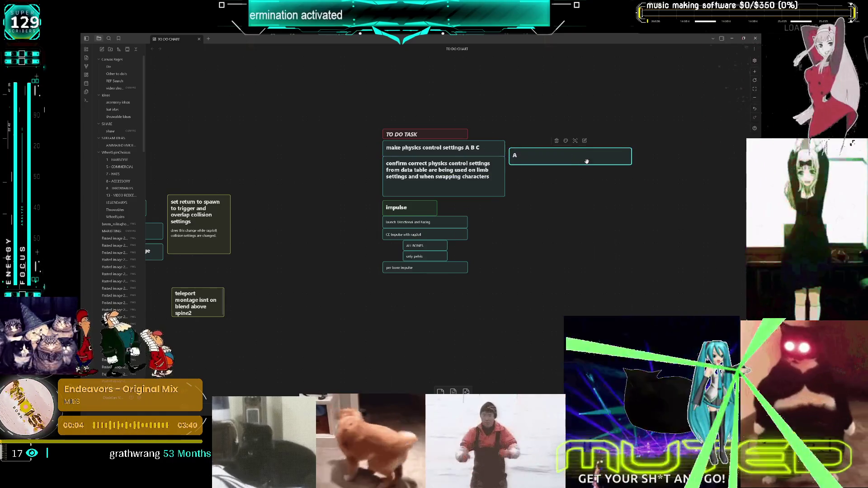
- Duplicate the A card twice and line the three copies up in a column
{"action": "key", "text": "ctrl+c"}
{"action": "key", "text": "ctrl+v"}
{"action": "mouse_move", "coordinate": [445, 233]}
{"action": "left_mouse_down"}
{"action": "mouse_move", "coordinate": [572, 182]}
{"action": "mouse_move", "coordinate": [563, 182]}
{"action": "left_mouse_up"}
{"action": "key", "text": "ctrl+v"}
{"action": "left_click_drag", "start_coordinate": [448, 229], "coordinate": [568, 197]}
- Rename the three cards to 'A Standard', 'A Intoxicated' and 'A soft'
{"action": "left_click", "coordinate": [547, 157]}
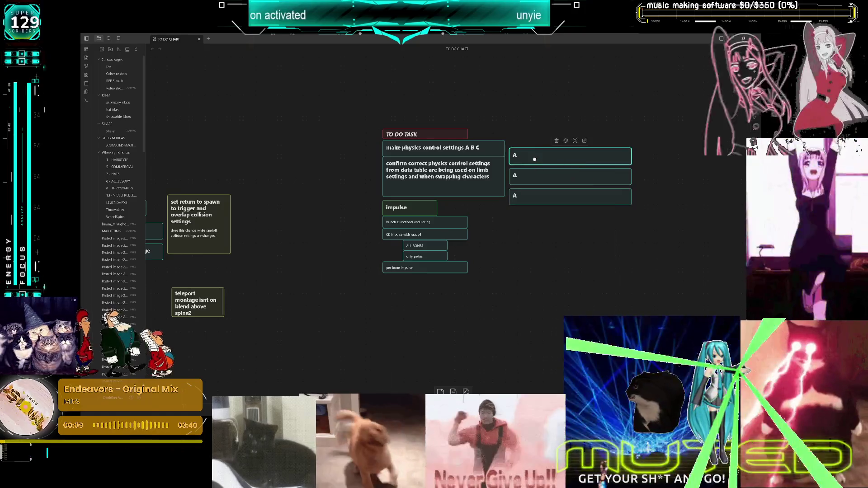
{"action": "left_click", "coordinate": [549, 156]}
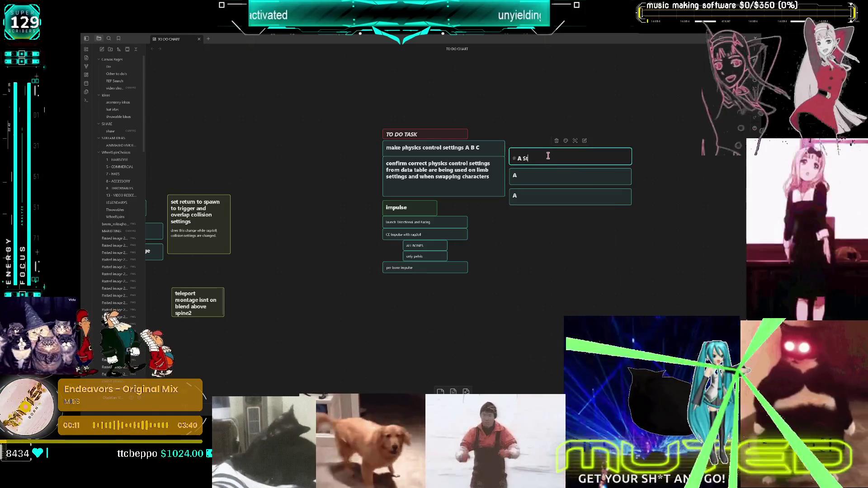
{"action": "left_click", "coordinate": [547, 179]}
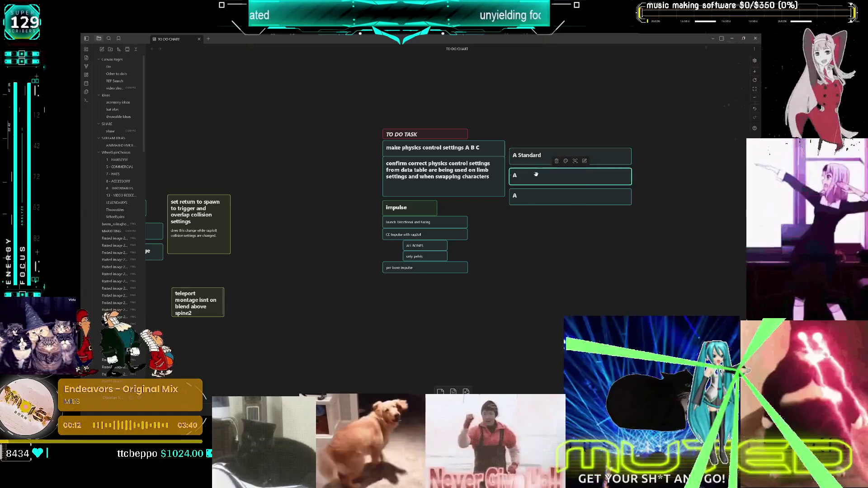
{"action": "left_click", "coordinate": [547, 180]}
{"action": "key", "text": "ctrl+z"}
{"action": "type", "text": "Intoxicated"}
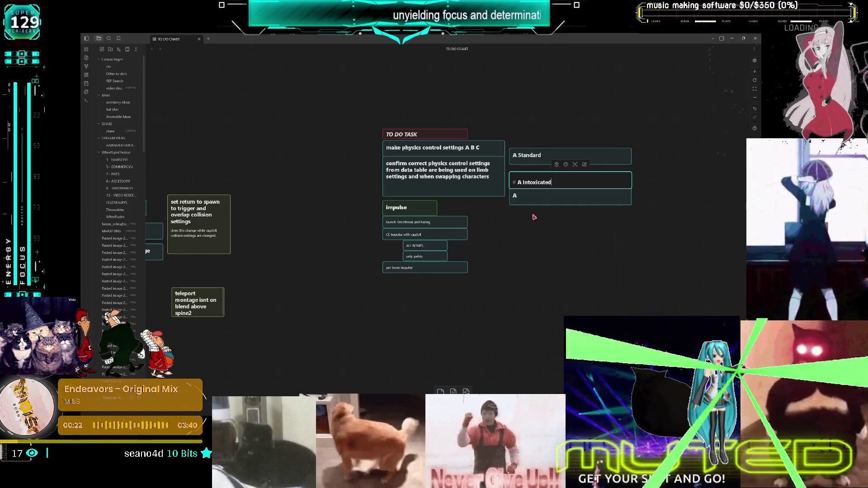
{"action": "left_click", "coordinate": [579, 211]}
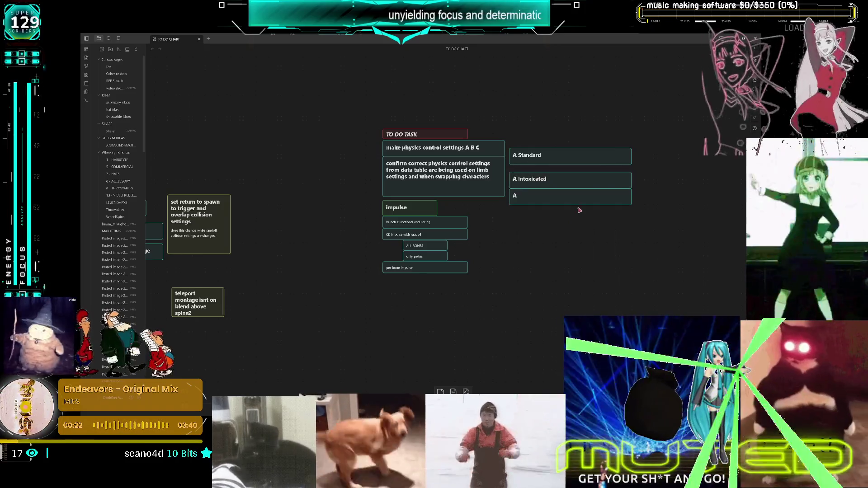
{"action": "double_click", "coordinate": [553, 198]}
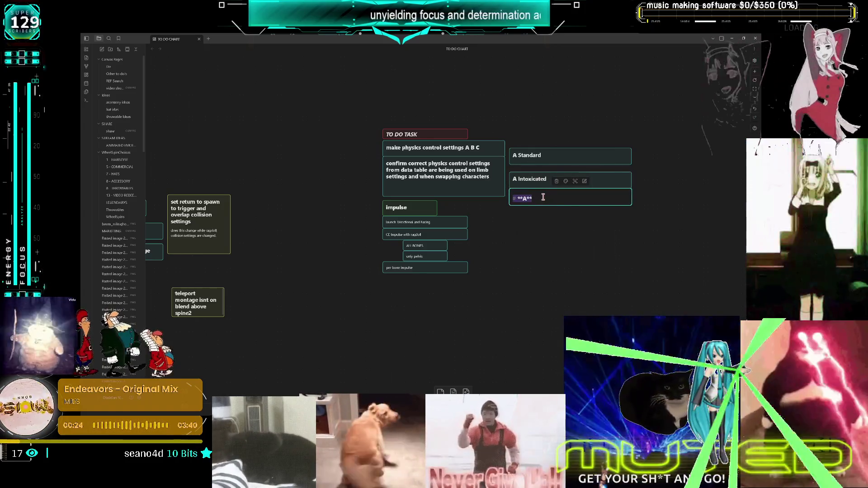
{"action": "type", "text": "A soft"}
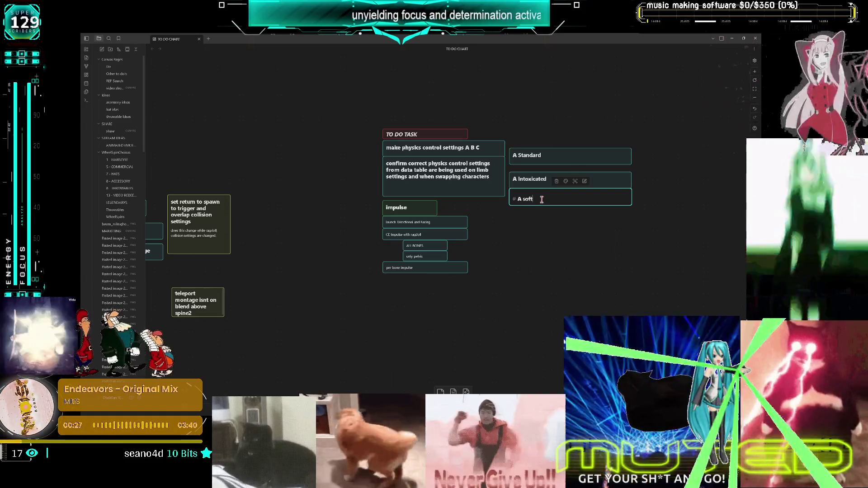
{"action": "left_click", "coordinate": [559, 244]}
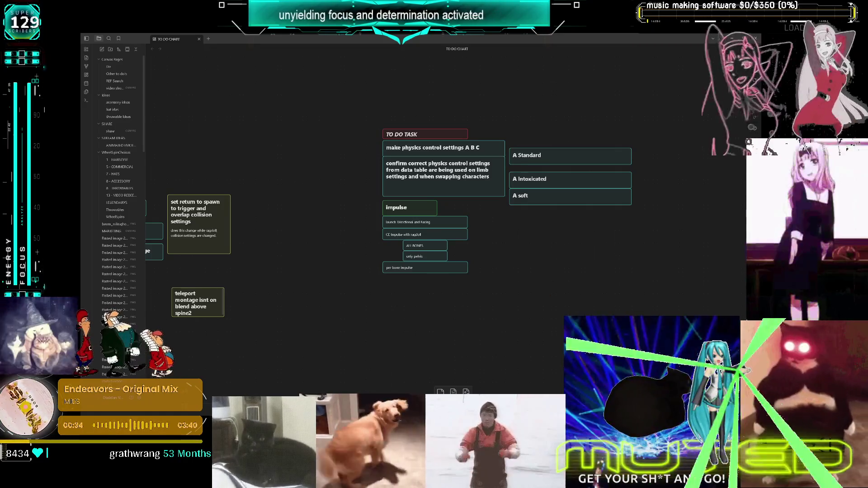
{"action": "key", "text": "alt+Tab"}
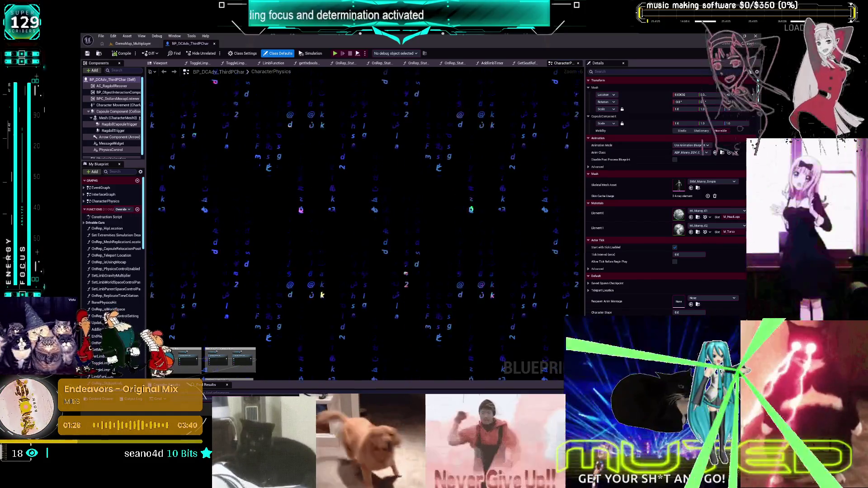
- Back in the Unreal Editor, open the Edit menu to find the editor preferences
{"action": "left_click", "coordinate": [114, 36]}
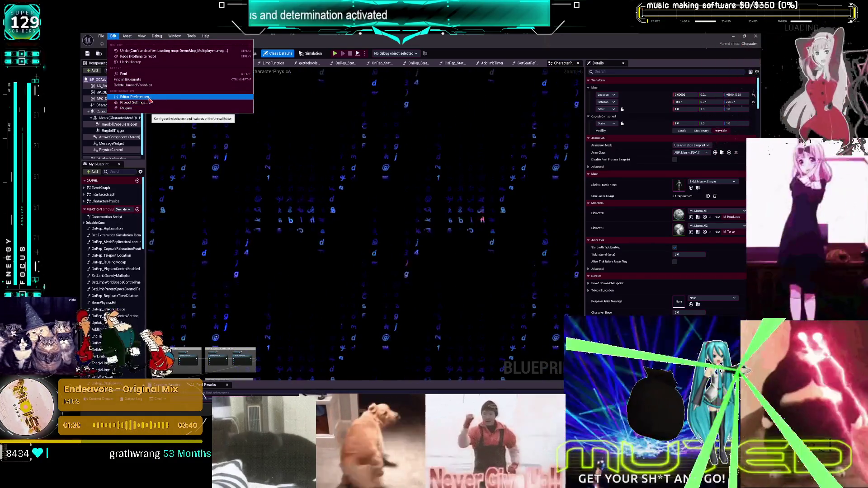
- Open Editor Preferences and scroll down to the graph background brush setting
{"action": "left_click", "coordinate": [150, 101]}
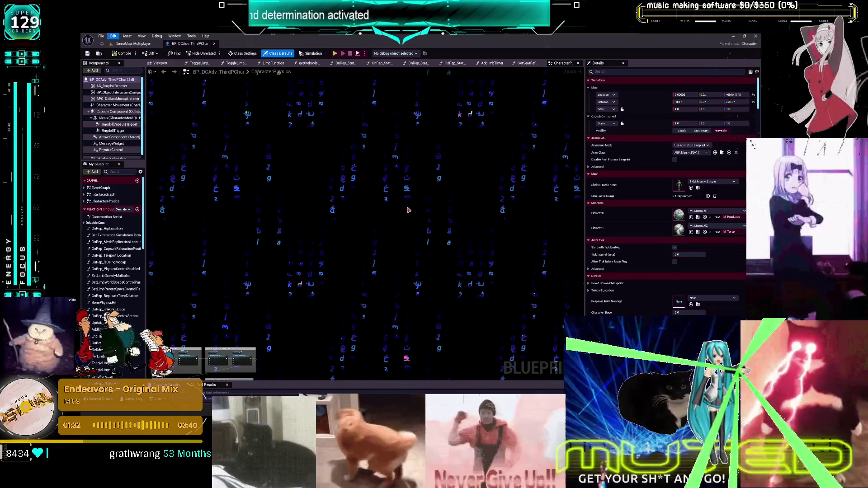
{"action": "scroll", "coordinate": [421, 207], "scroll_direction": "down", "scroll_amount": 10}
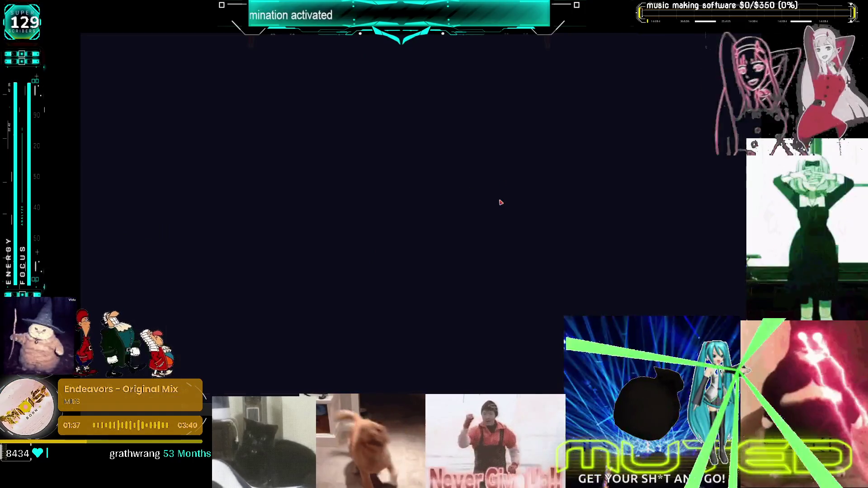
{"action": "scroll", "coordinate": [355, 201], "scroll_direction": "down", "scroll_amount": 4}
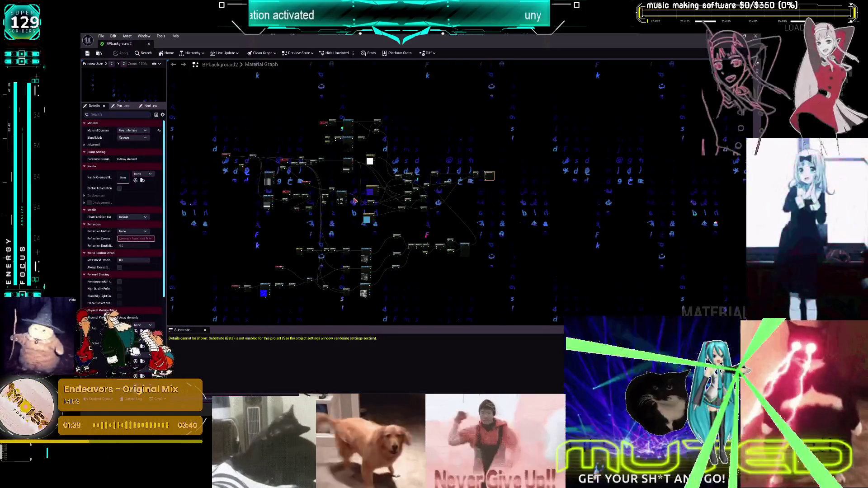
{"action": "scroll", "coordinate": [355, 201], "scroll_direction": "up", "scroll_amount": 5}
{"action": "left_click", "coordinate": [413, 192]}
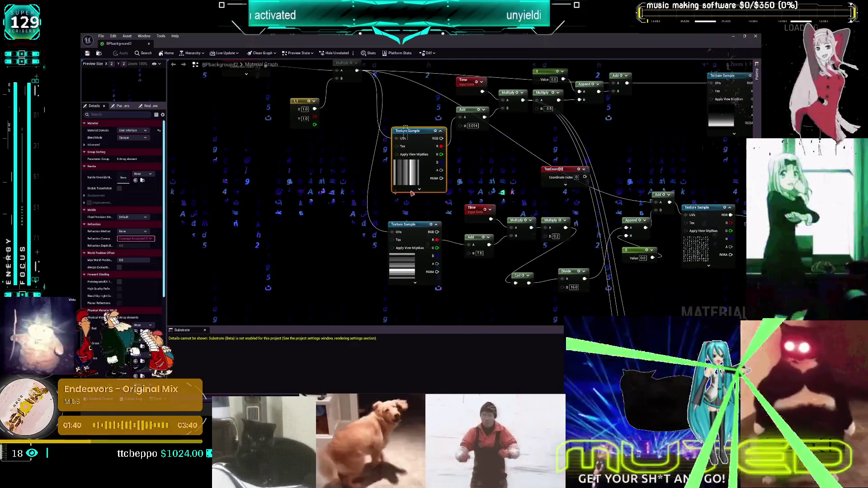
{"action": "left_click", "coordinate": [407, 225]}
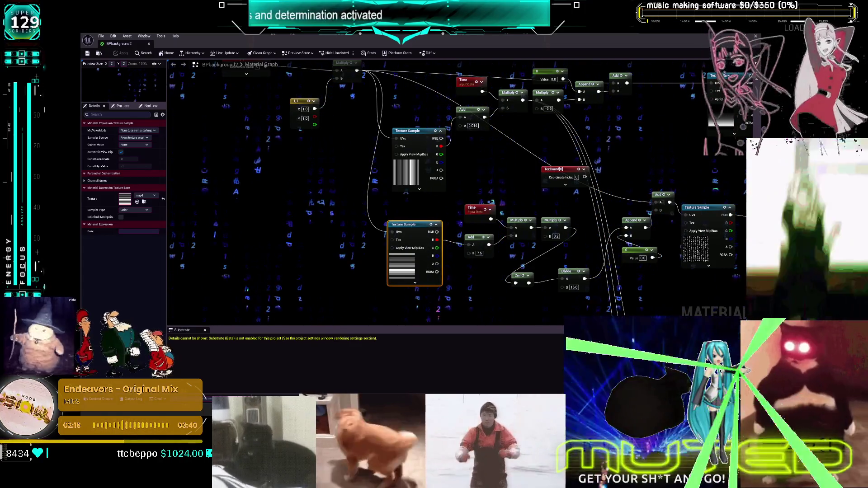
- Delete the TexCoord node and pull the Texture Sample, Ceil, Divide, Append and Add nodes closer together
{"action": "mouse_move", "coordinate": [496, 199]}
{"action": "left_mouse_down"}
{"action": "mouse_move", "coordinate": [447, 157]}
{"action": "mouse_move", "coordinate": [410, 156]}
{"action": "left_mouse_up"}
{"action": "mouse_move", "coordinate": [351, 222]}
{"action": "left_mouse_down"}
{"action": "mouse_move", "coordinate": [398, 149]}
{"action": "mouse_move", "coordinate": [451, 210]}
{"action": "mouse_move", "coordinate": [434, 232]}
{"action": "left_mouse_up"}
{"action": "left_click_drag", "start_coordinate": [469, 135], "coordinate": [497, 109]}
{"action": "key", "text": "Delete"}
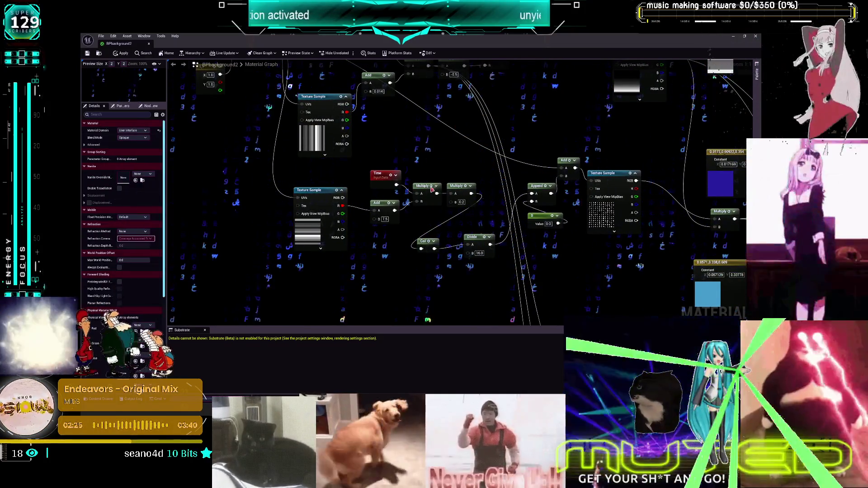
{"action": "left_click_drag", "start_coordinate": [316, 229], "coordinate": [332, 233]}
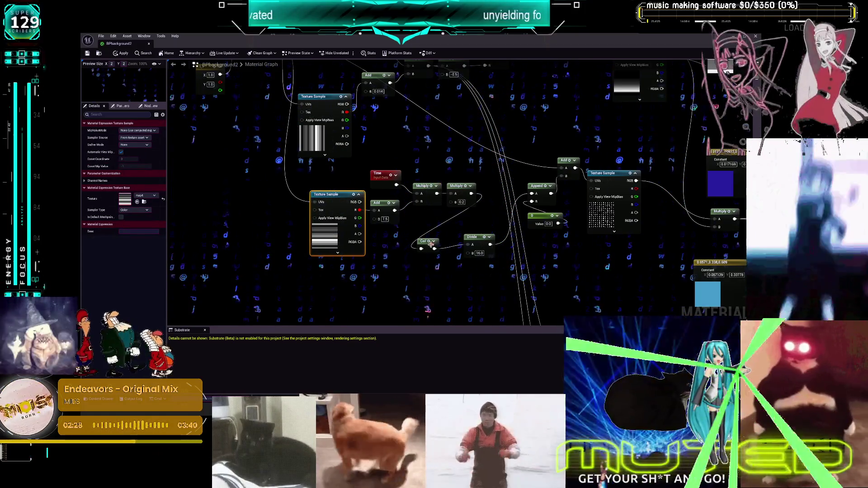
{"action": "mouse_move", "coordinate": [425, 242]}
{"action": "left_mouse_down"}
{"action": "mouse_move", "coordinate": [423, 221]}
{"action": "mouse_move", "coordinate": [459, 227]}
{"action": "left_mouse_up"}
{"action": "left_click", "coordinate": [473, 237]}
{"action": "left_click_drag", "start_coordinate": [565, 238], "coordinate": [525, 181]}
{"action": "mouse_move", "coordinate": [537, 222]}
{"action": "left_mouse_down"}
{"action": "mouse_move", "coordinate": [508, 231]}
{"action": "mouse_move", "coordinate": [504, 244]}
{"action": "left_mouse_up"}
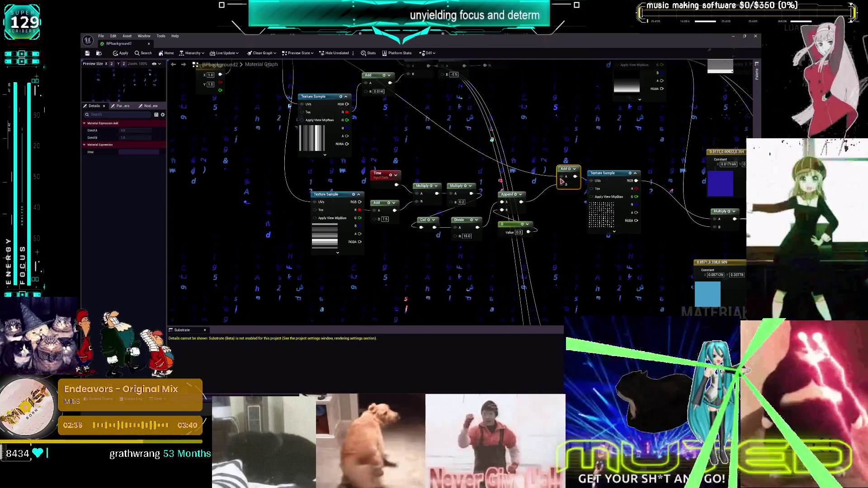
{"action": "left_click_drag", "start_coordinate": [566, 160], "coordinate": [552, 186]}
{"action": "left_click_drag", "start_coordinate": [604, 211], "coordinate": [590, 224]}
- Lower the Add, Multiply, Append, constant 0 and Time nodes into a tidier row
{"action": "mouse_move", "coordinate": [384, 95]}
{"action": "left_mouse_down"}
{"action": "mouse_move", "coordinate": [411, 175]}
{"action": "mouse_move", "coordinate": [428, 182]}
{"action": "left_mouse_up"}
{"action": "left_click_drag", "start_coordinate": [368, 221], "coordinate": [377, 238]}
{"action": "left_click_drag", "start_coordinate": [422, 164], "coordinate": [432, 211]}
{"action": "left_click_drag", "start_coordinate": [465, 147], "coordinate": [468, 218]}
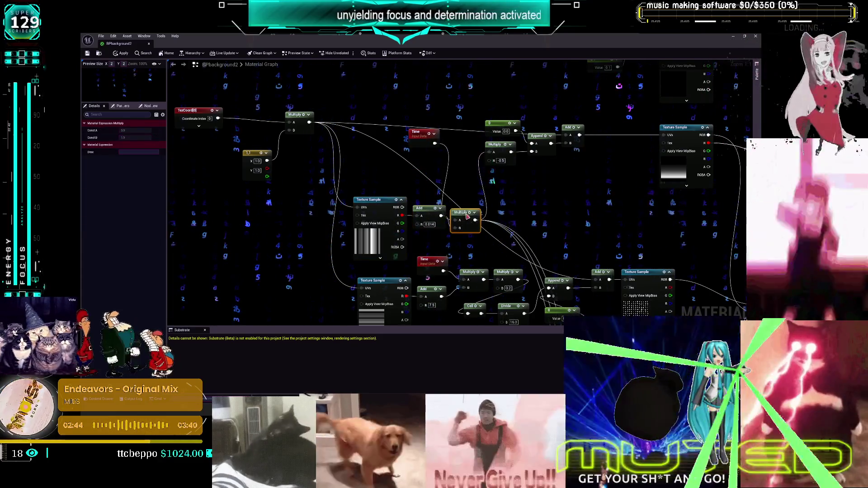
{"action": "left_click_drag", "start_coordinate": [490, 154], "coordinate": [506, 194]}
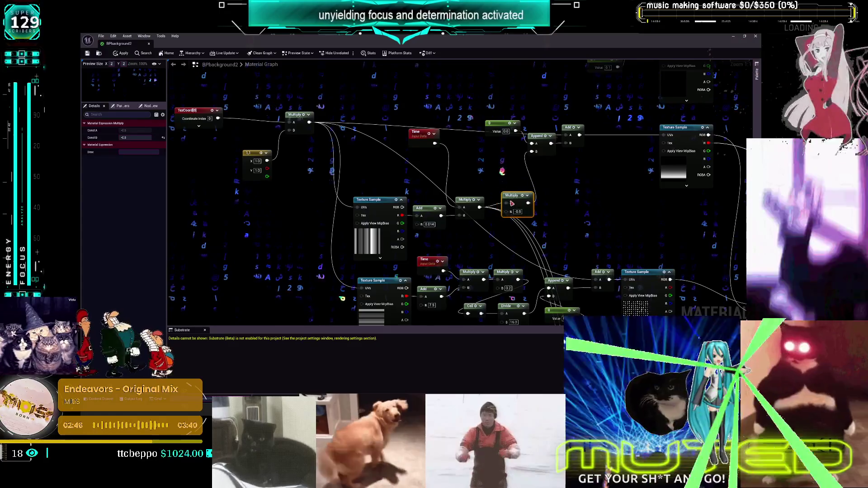
{"action": "mouse_move", "coordinate": [541, 132]}
{"action": "left_mouse_down"}
{"action": "mouse_move", "coordinate": [556, 154]}
{"action": "mouse_move", "coordinate": [588, 149]}
{"action": "left_mouse_up"}
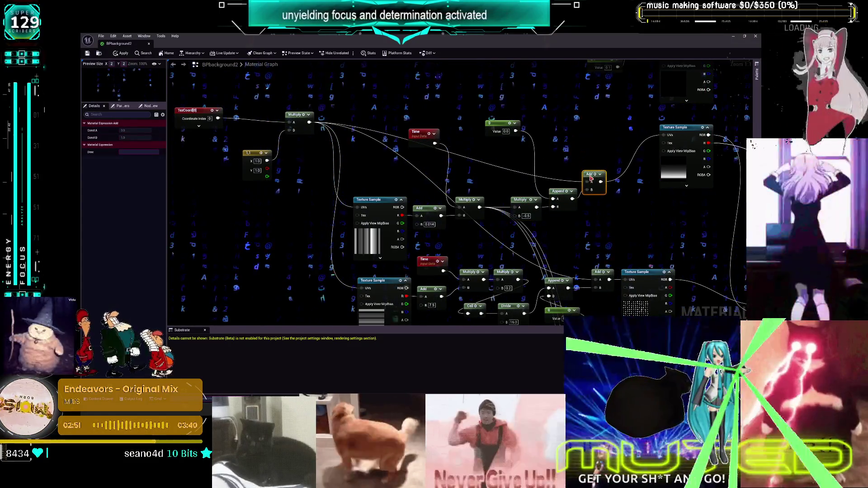
{"action": "left_click_drag", "start_coordinate": [507, 124], "coordinate": [518, 161]}
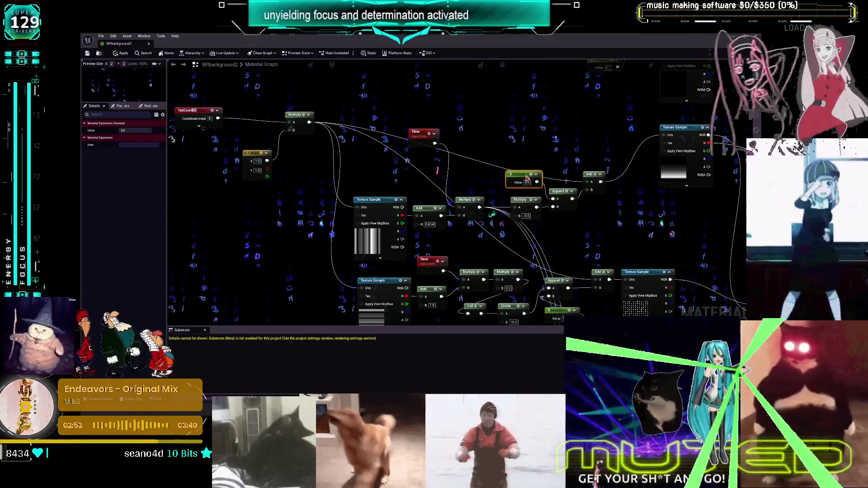
{"action": "left_click_drag", "start_coordinate": [418, 136], "coordinate": [422, 179]}
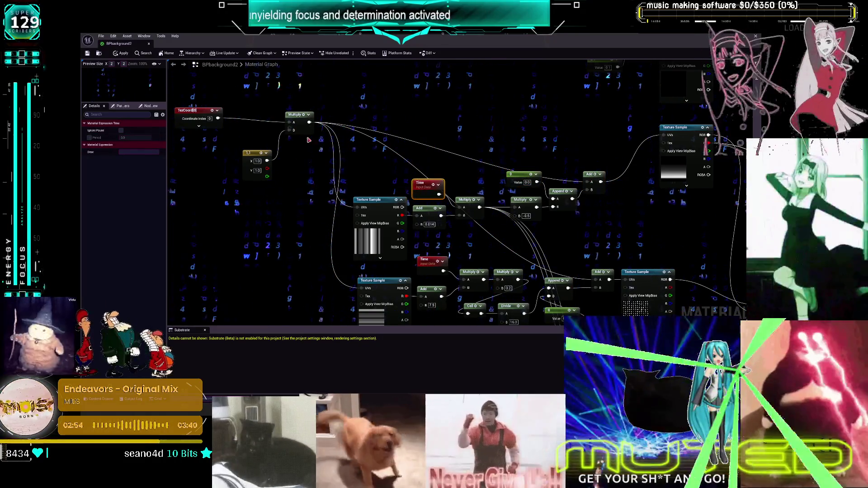
- Move the Multiply, 1,1 constant, TexCoord and Texture Sample nodes down beside the others
{"action": "left_click", "coordinate": [301, 124]}
{"action": "mouse_move", "coordinate": [307, 168]}
{"action": "left_mouse_down"}
{"action": "mouse_move", "coordinate": [301, 247]}
{"action": "mouse_move", "coordinate": [360, 208]}
{"action": "left_mouse_up"}
{"action": "mouse_move", "coordinate": [319, 120]}
{"action": "left_mouse_down"}
{"action": "mouse_move", "coordinate": [318, 226]}
{"action": "mouse_move", "coordinate": [331, 226]}
{"action": "left_mouse_up"}
{"action": "mouse_move", "coordinate": [262, 77]}
{"action": "left_mouse_down"}
{"action": "mouse_move", "coordinate": [290, 169]}
{"action": "mouse_move", "coordinate": [312, 201]}
{"action": "mouse_move", "coordinate": [326, 201]}
{"action": "mouse_move", "coordinate": [345, 179]}
{"action": "left_mouse_up"}
{"action": "mouse_move", "coordinate": [319, 224]}
{"action": "left_mouse_down"}
{"action": "mouse_move", "coordinate": [327, 237]}
{"action": "mouse_move", "coordinate": [355, 232]}
{"action": "left_mouse_up"}
{"action": "left_click_drag", "start_coordinate": [550, 213], "coordinate": [478, 217]}
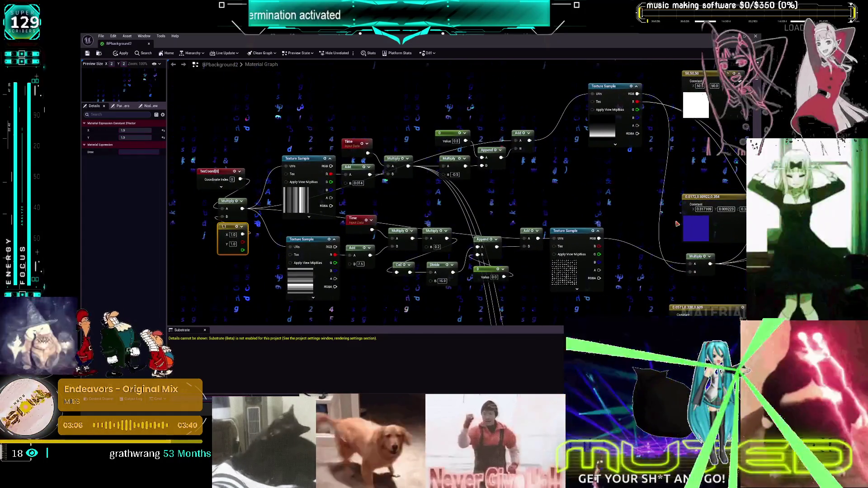
{"action": "mouse_move", "coordinate": [699, 256]}
{"action": "left_mouse_down"}
{"action": "mouse_move", "coordinate": [692, 199]}
{"action": "mouse_move", "coordinate": [711, 167]}
{"action": "left_mouse_up"}
{"action": "mouse_move", "coordinate": [598, 105]}
{"action": "left_mouse_down"}
{"action": "mouse_move", "coordinate": [589, 122]}
{"action": "mouse_move", "coordinate": [551, 143]}
{"action": "mouse_move", "coordinate": [562, 129]}
{"action": "left_mouse_up"}
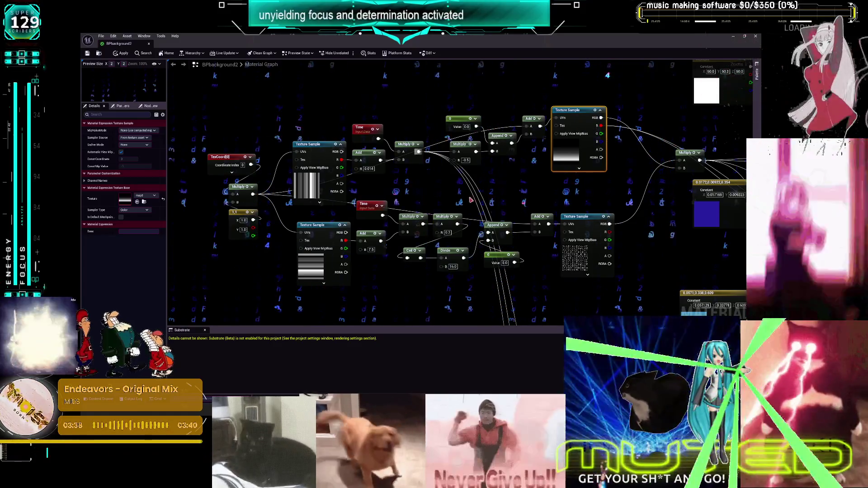
- Change the blue Constant3Vector colour to green in the Color Picker
{"action": "scroll", "coordinate": [620, 212], "scroll_direction": "down", "scroll_amount": 2}
{"action": "scroll", "coordinate": [501, 220], "scroll_direction": "down", "scroll_amount": 5}
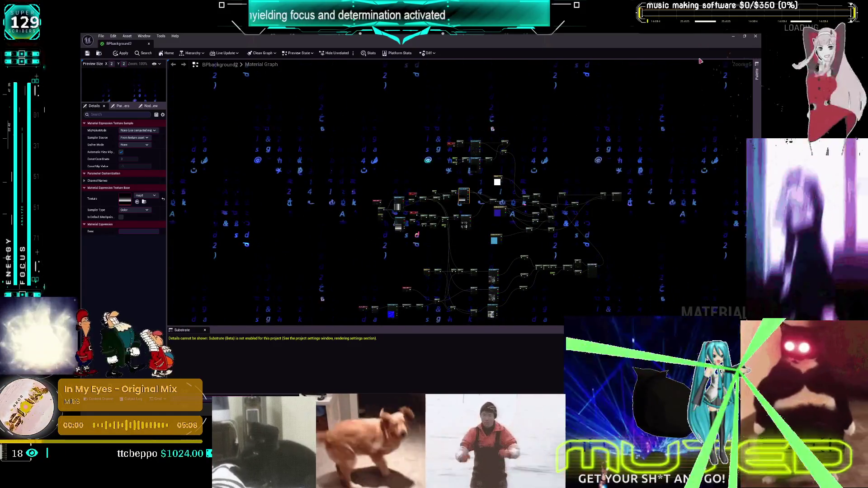
{"action": "scroll", "coordinate": [538, 181], "scroll_direction": "up", "scroll_amount": 5}
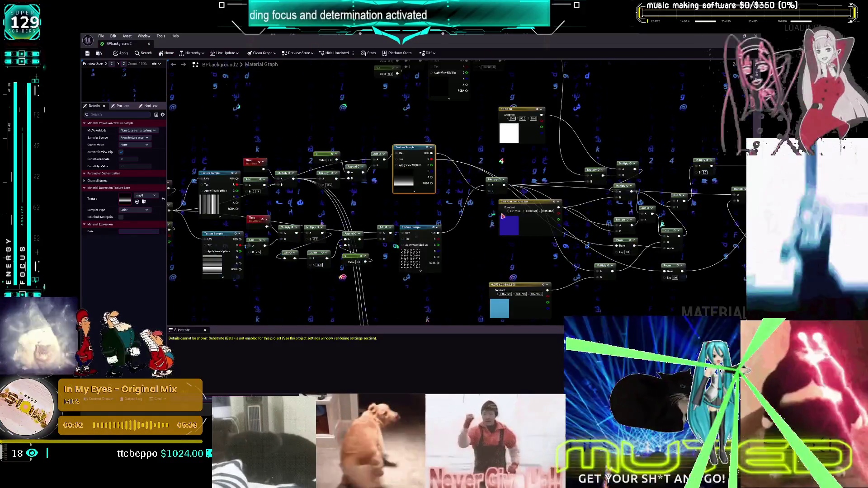
{"action": "scroll", "coordinate": [541, 180], "scroll_direction": "up", "scroll_amount": 2}
{"action": "left_click", "coordinate": [444, 135]}
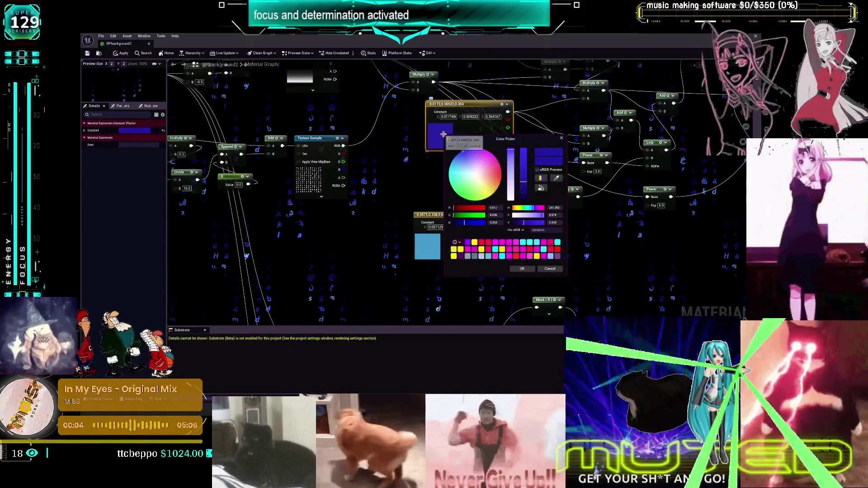
{"action": "left_click_drag", "start_coordinate": [464, 193], "coordinate": [465, 192]}
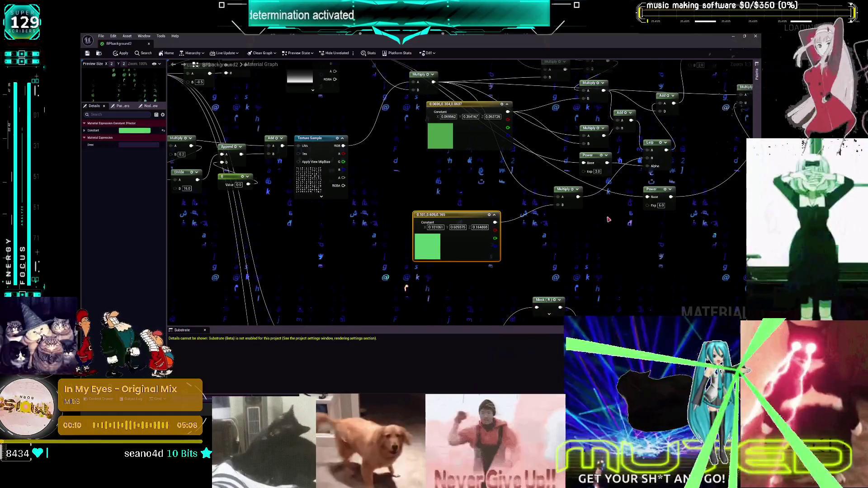
{"action": "scroll", "coordinate": [532, 189], "scroll_direction": "down", "scroll_amount": 5}
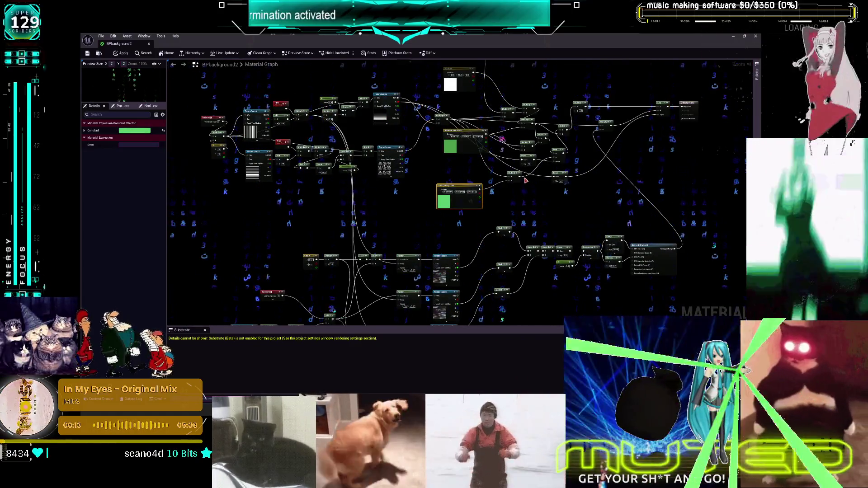
{"action": "left_click_drag", "start_coordinate": [526, 179], "coordinate": [531, 249]}
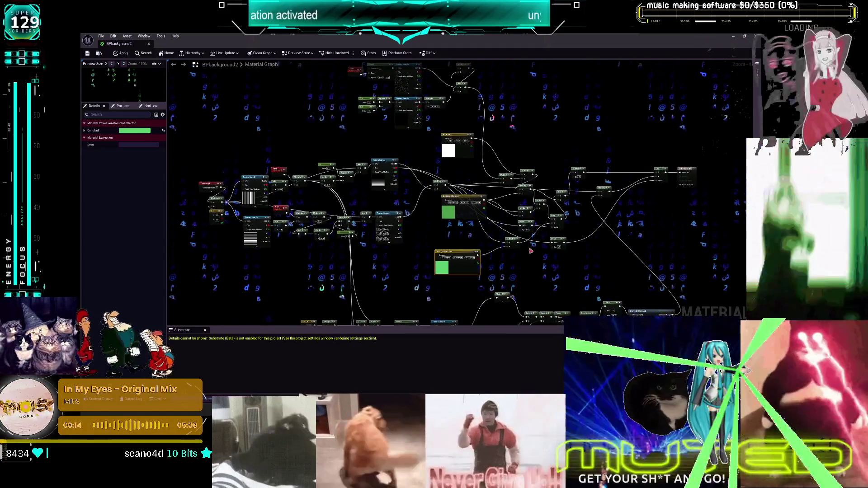
{"action": "left_click", "coordinate": [531, 249]}
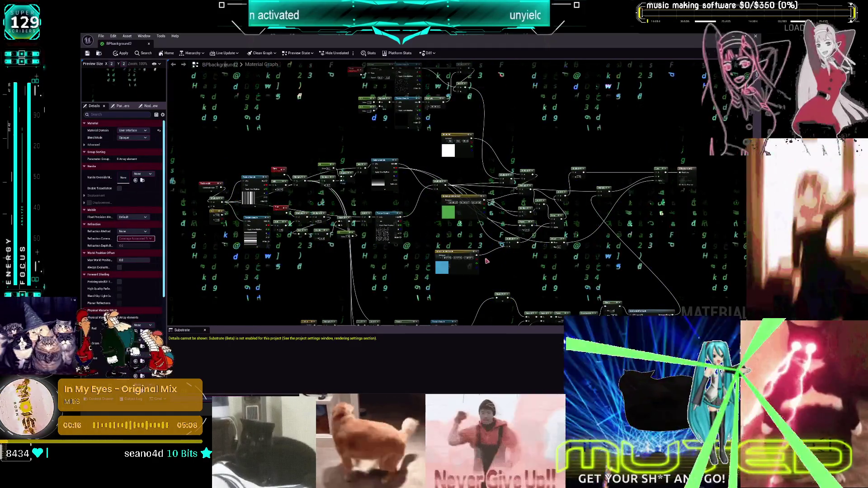
- Recolour the light blue constant to pale grey and accept the new colour
{"action": "scroll", "coordinate": [471, 259], "scroll_direction": "up", "scroll_amount": 4}
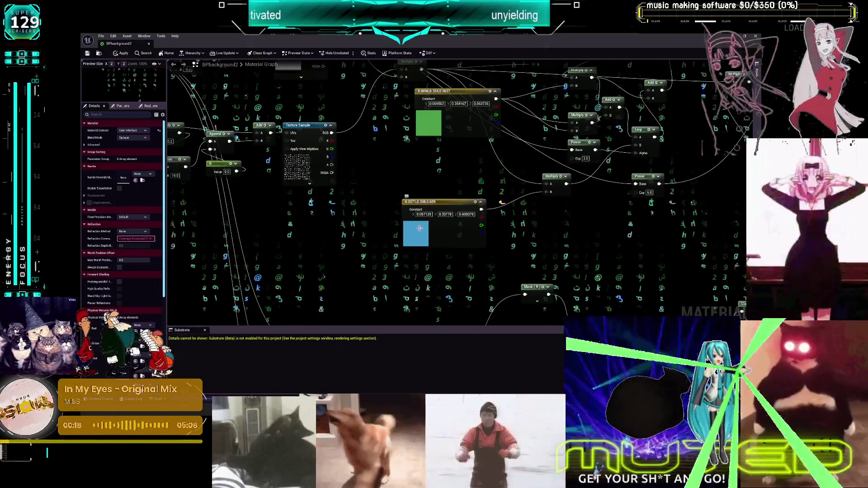
{"action": "left_click", "coordinate": [417, 230]}
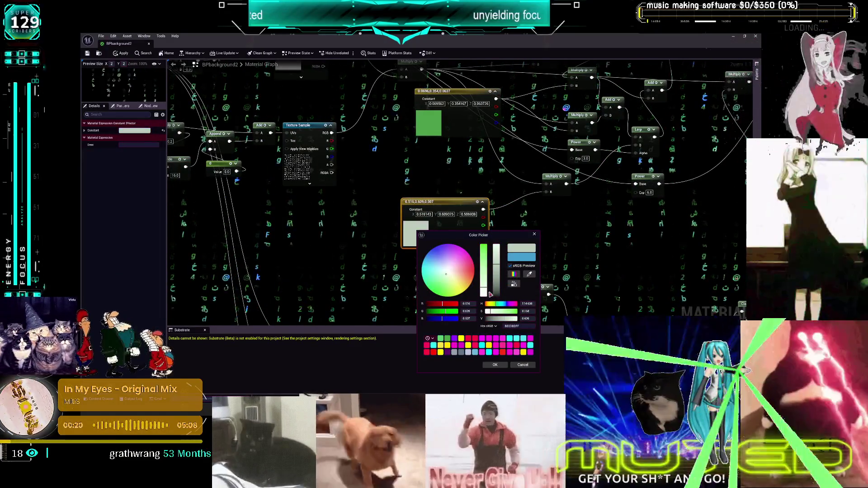
{"action": "left_click", "coordinate": [547, 246]}
{"action": "scroll", "coordinate": [547, 246], "scroll_direction": "down", "scroll_amount": 4}
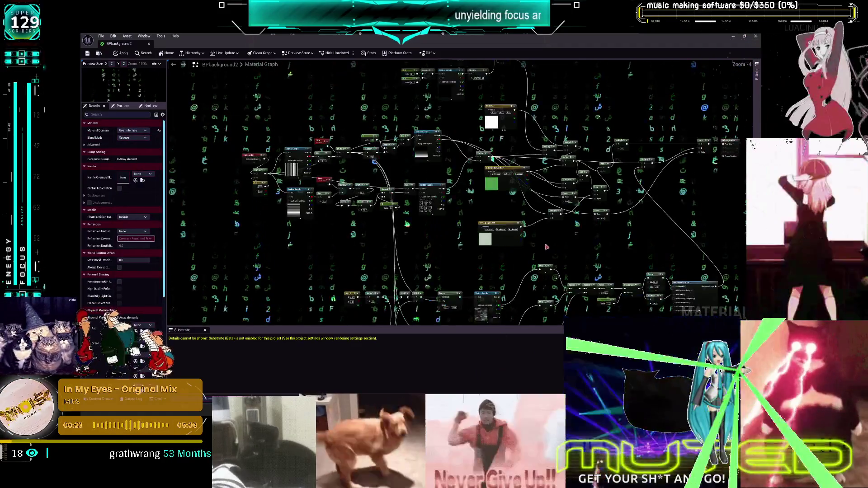
{"action": "scroll", "coordinate": [545, 245], "scroll_direction": "up", "scroll_amount": 1}
{"action": "left_click", "coordinate": [462, 160]}
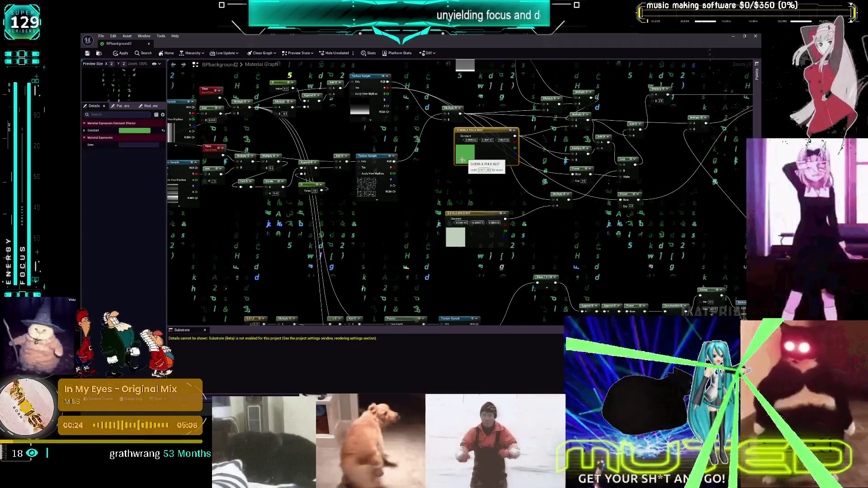
{"action": "left_click", "coordinate": [370, 191]}
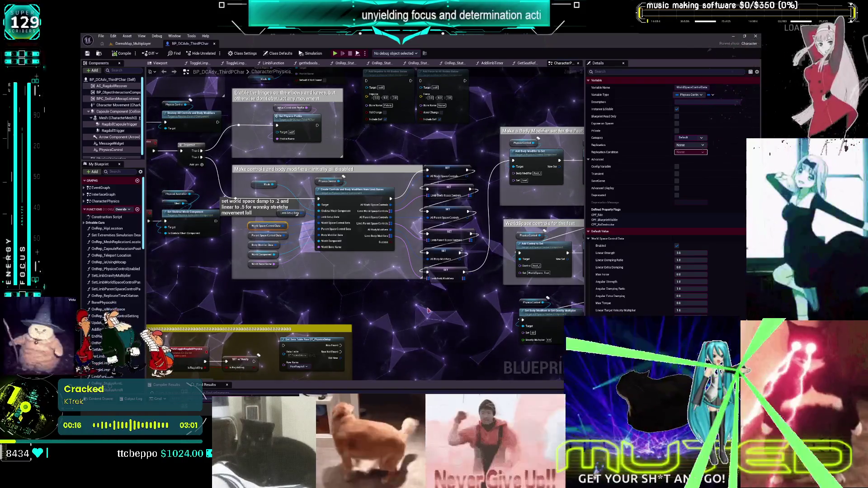
{"action": "left_click_drag", "start_coordinate": [496, 309], "coordinate": [220, 290]}
{"action": "left_click_drag", "start_coordinate": [149, 280], "coordinate": [371, 242]}
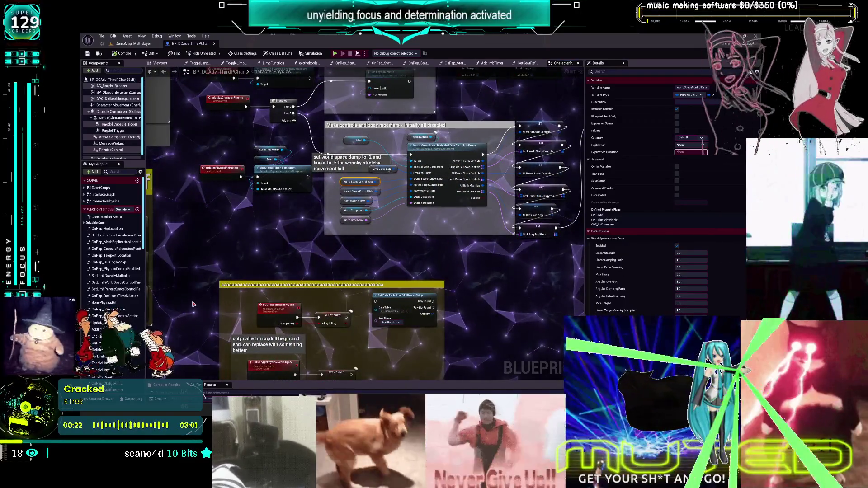
{"action": "scroll", "coordinate": [113, 284], "scroll_direction": "down", "scroll_amount": 10}
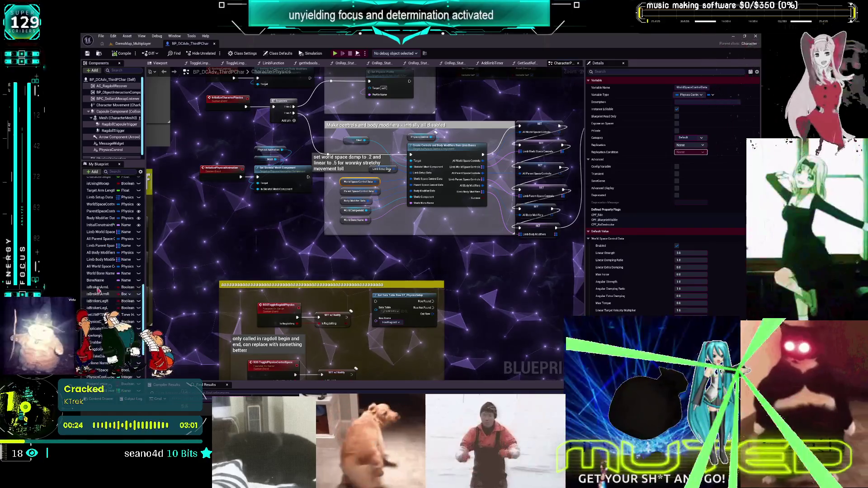
{"action": "scroll", "coordinate": [104, 289], "scroll_direction": "down", "scroll_amount": 5}
{"action": "left_click_drag", "start_coordinate": [322, 233], "coordinate": [375, 231]}
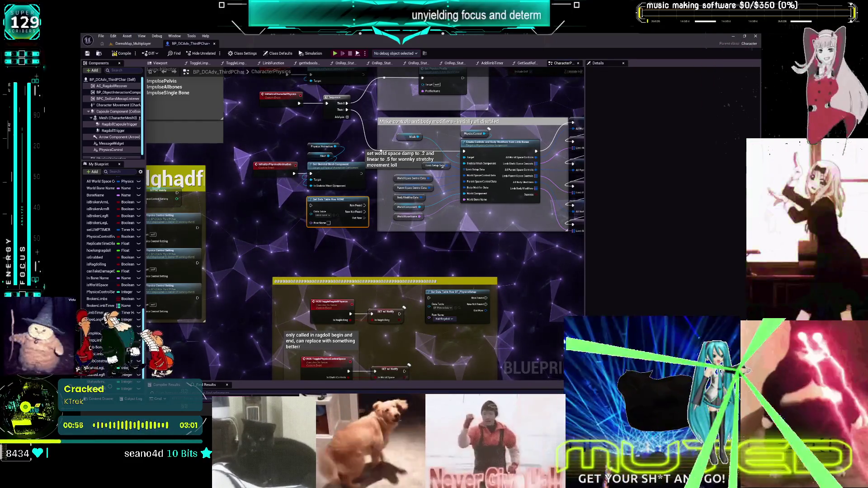
{"action": "left_click", "coordinate": [132, 44]}
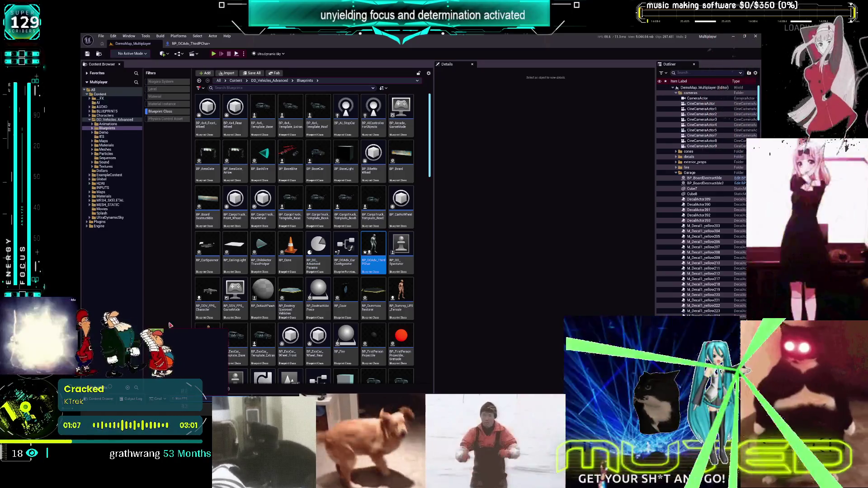
{"action": "left_click", "coordinate": [207, 44]}
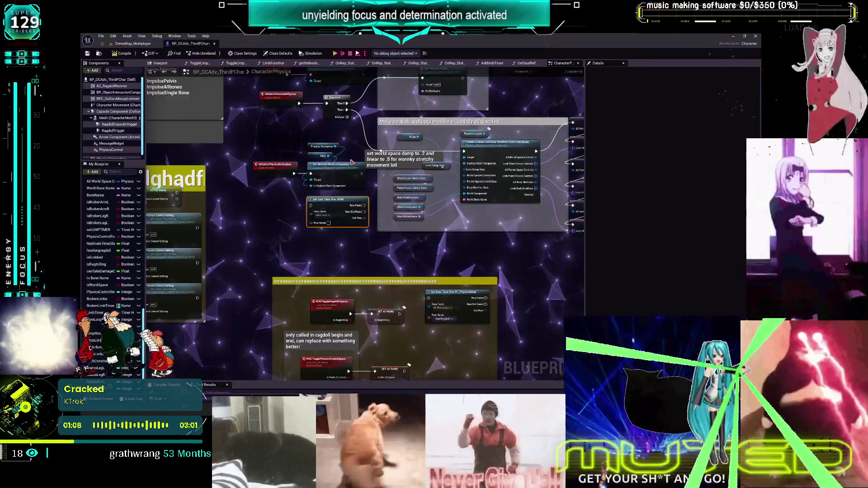
{"action": "scroll", "coordinate": [348, 282], "scroll_direction": "down", "scroll_amount": 4}
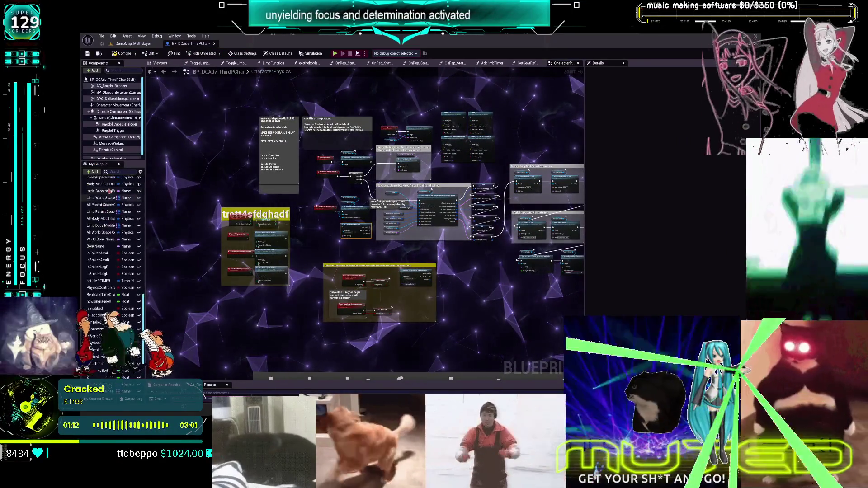
{"action": "scroll", "coordinate": [113, 218], "scroll_direction": "up", "scroll_amount": 10}
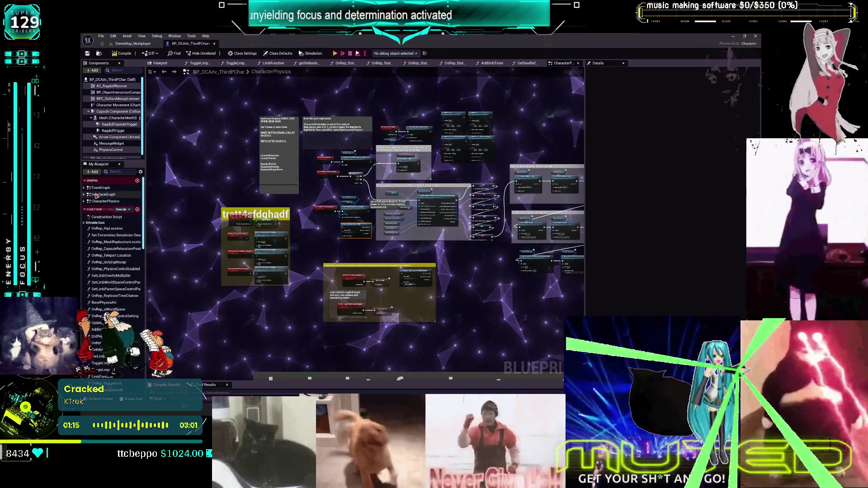
- In the EventGraph, set up console command nodes for t.MaxFPS 30 and t.MaxFPS 60
{"action": "double_click", "coordinate": [100, 187]}
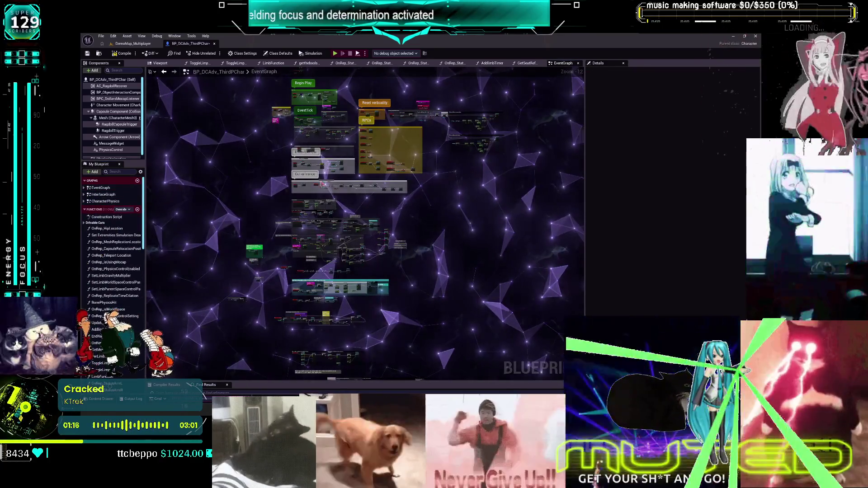
{"action": "scroll", "coordinate": [336, 198], "scroll_direction": "up", "scroll_amount": 9}
{"action": "right_click", "coordinate": [345, 170]}
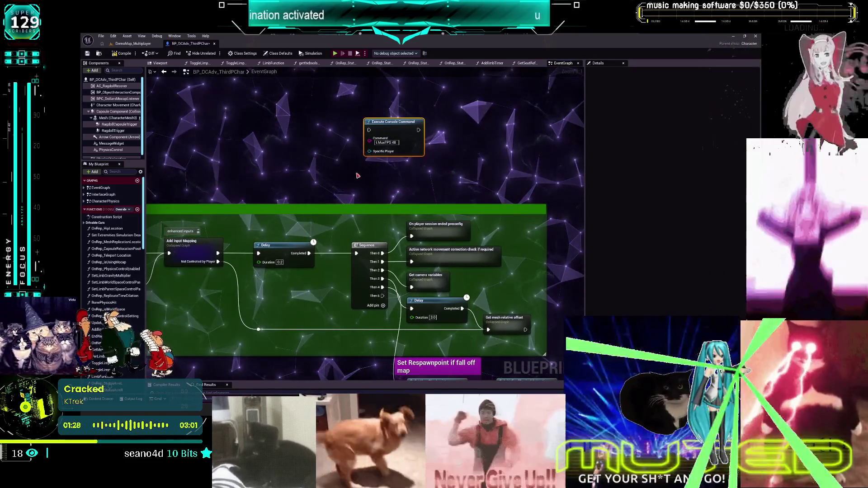
{"action": "type", "text": "30"}
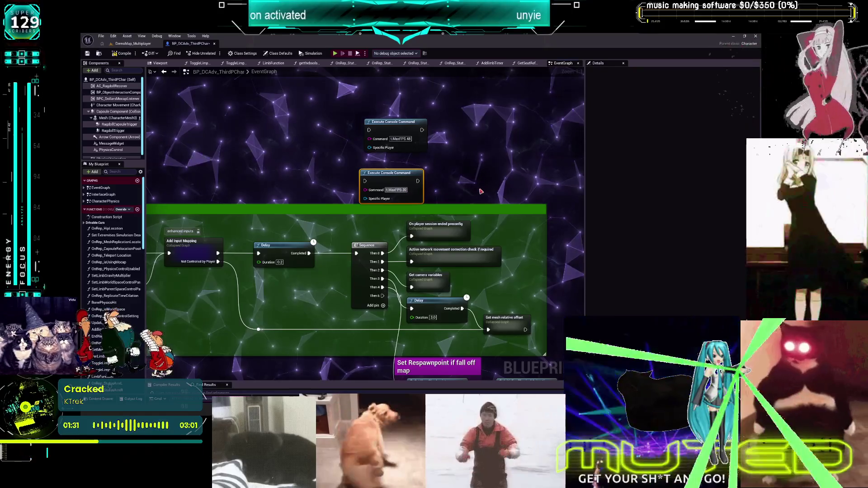
{"action": "left_click_drag", "start_coordinate": [405, 180], "coordinate": [414, 175]}
{"action": "left_click", "coordinate": [387, 139]}
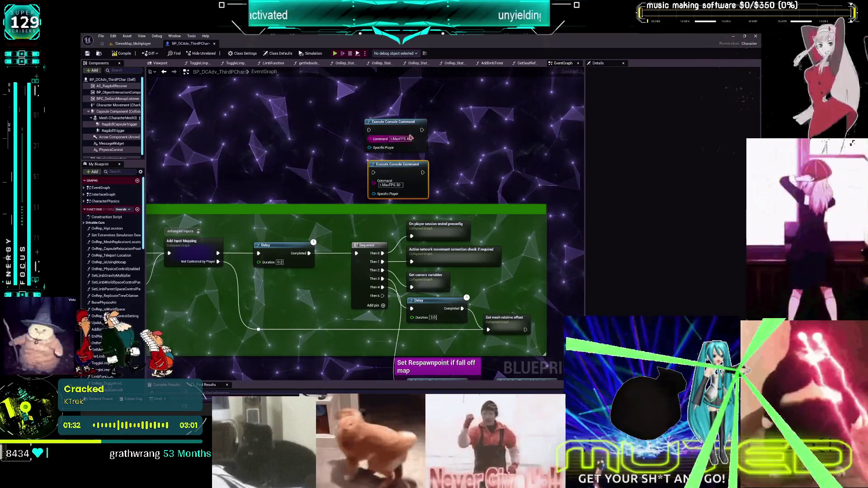
{"action": "type", "text": "6"}
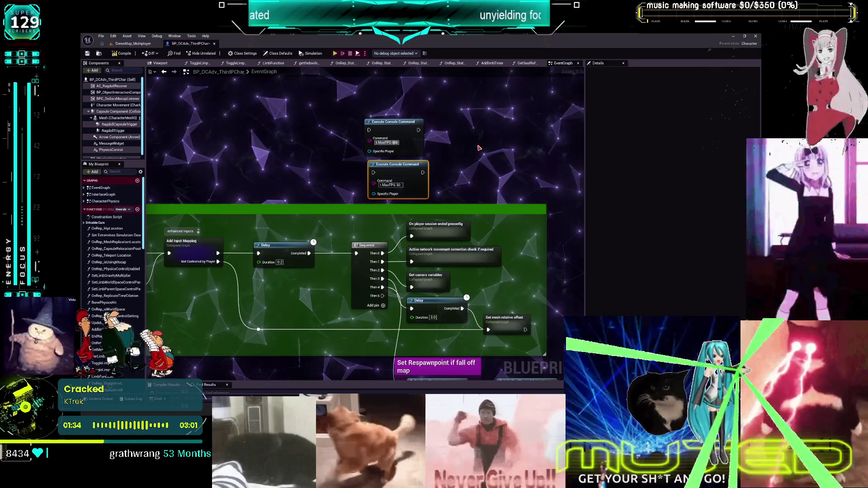
{"action": "key", "text": "BackSpace"}
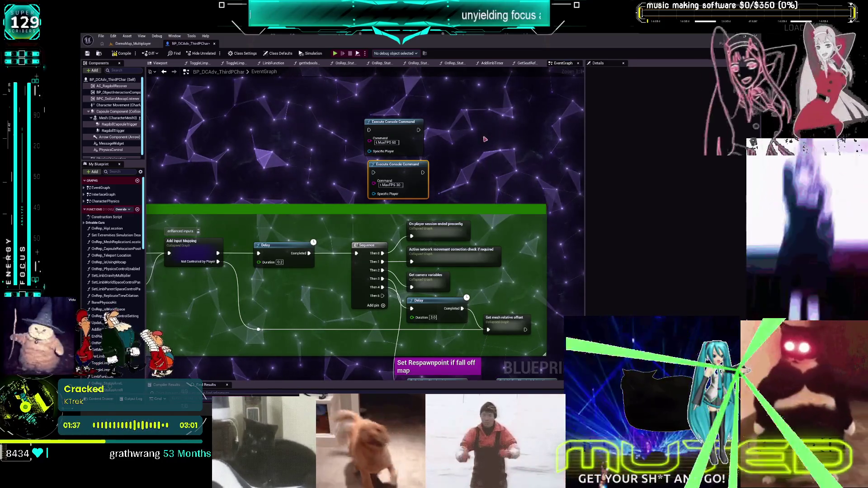
{"action": "left_click", "coordinate": [478, 145]}
- Add a Debug Key 5 event driving a Flip Flop, wire A to 60 and B to 30, and compile
{"action": "type", "text": "flip"}
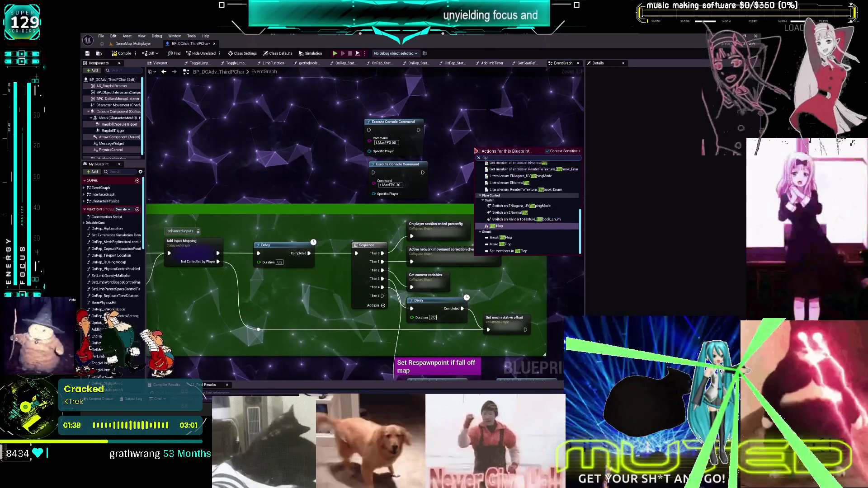
{"action": "left_click_drag", "start_coordinate": [475, 150], "coordinate": [341, 178]}
{"action": "right_click", "coordinate": [266, 158]}
{"action": "type", "text": "de"}
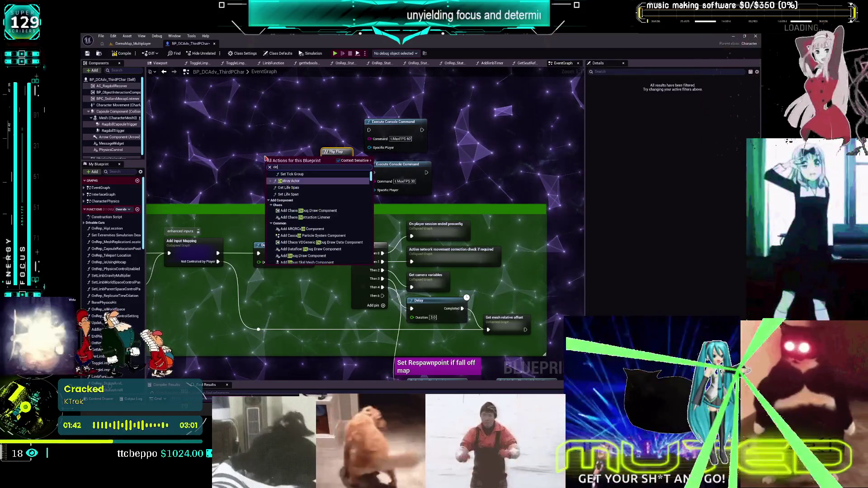
{"action": "type", "text": "bug 5"}
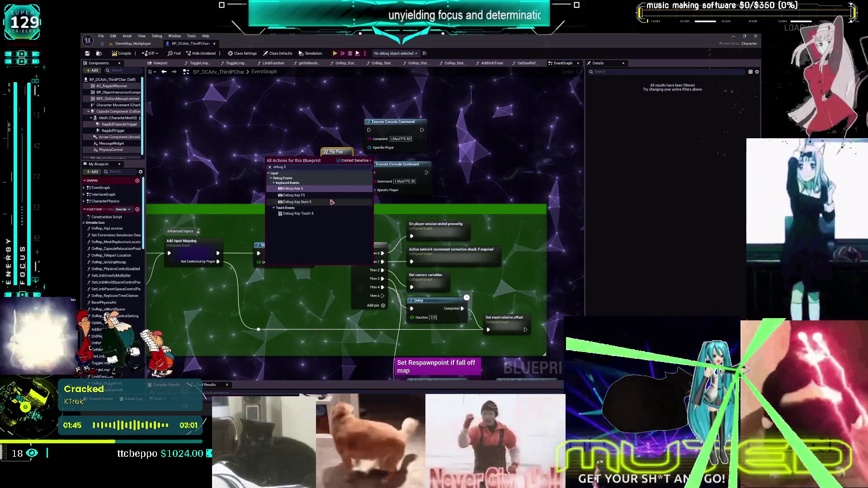
{"action": "key", "text": "Return"}
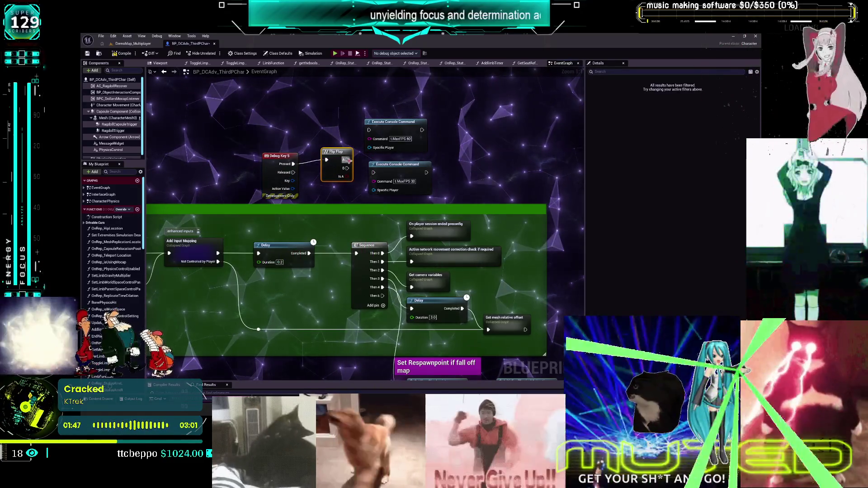
{"action": "left_click_drag", "start_coordinate": [347, 160], "coordinate": [369, 130]}
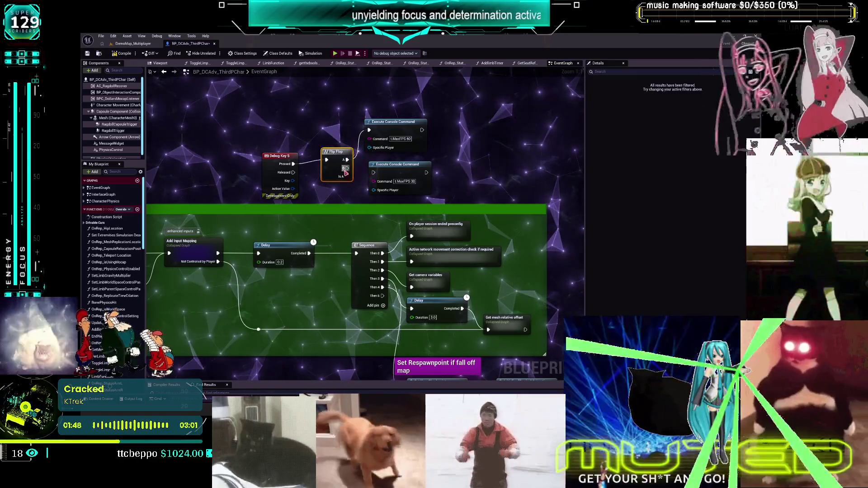
{"action": "left_click_drag", "start_coordinate": [347, 168], "coordinate": [373, 172]}
{"action": "left_click", "coordinate": [246, 102]}
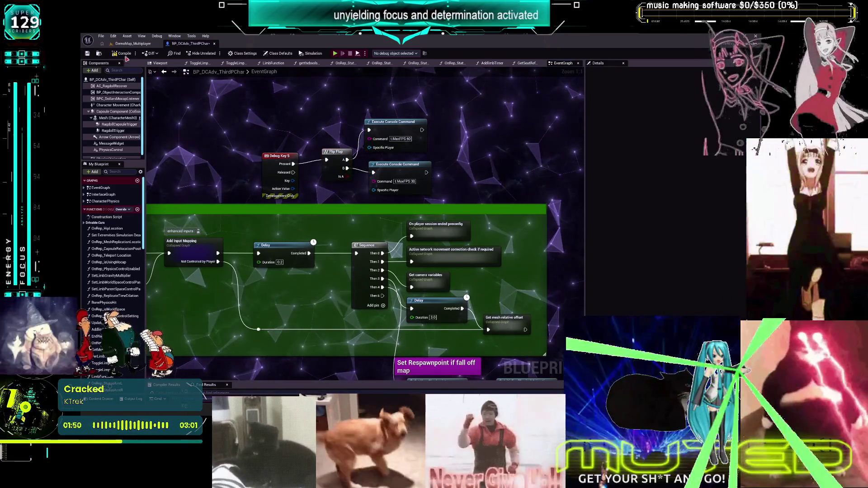
{"action": "left_click", "coordinate": [127, 58]}
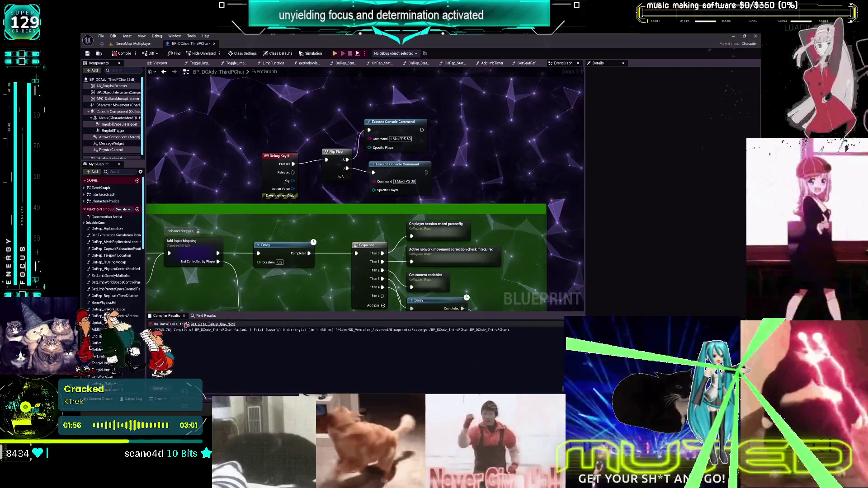
- Jump to the compile error and delete the Get Data Table Row NONE node
{"action": "left_click", "coordinate": [194, 324]}
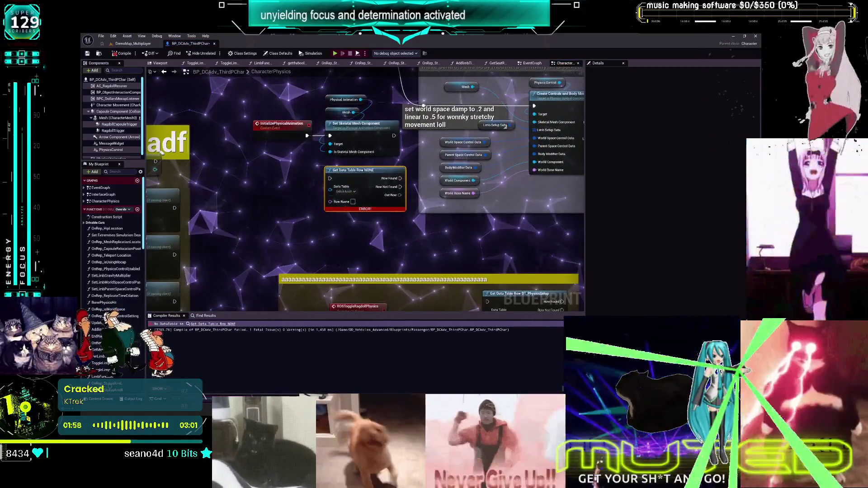
{"action": "key", "text": "Delete"}
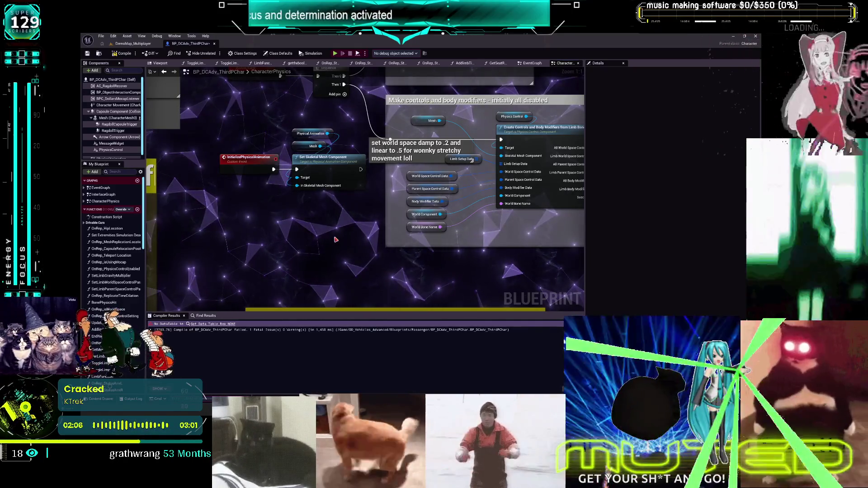
{"action": "mouse_move", "coordinate": [360, 177]}
{"action": "left_mouse_down"}
{"action": "mouse_move", "coordinate": [349, 185]}
{"action": "mouse_move", "coordinate": [338, 232]}
{"action": "left_mouse_up"}
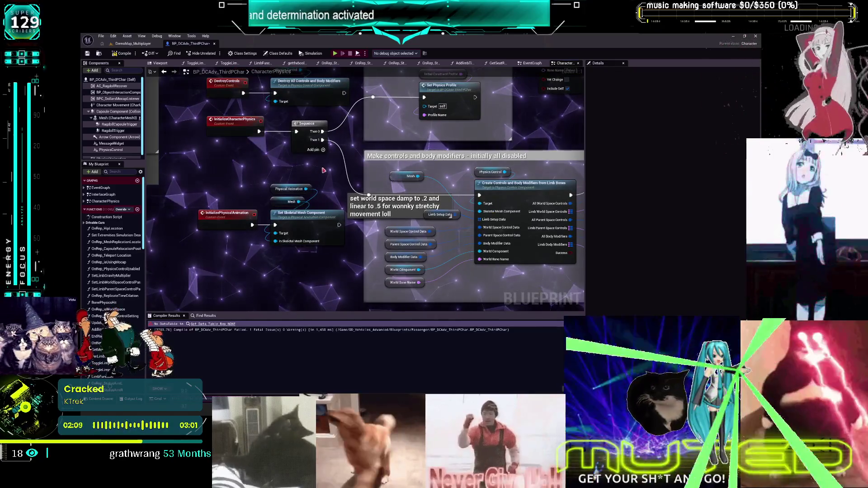
- Find references to the InitializePhysicalAnimation event and step through each result
{"action": "left_click", "coordinate": [222, 225]}
{"action": "right_click", "coordinate": [221, 224]}
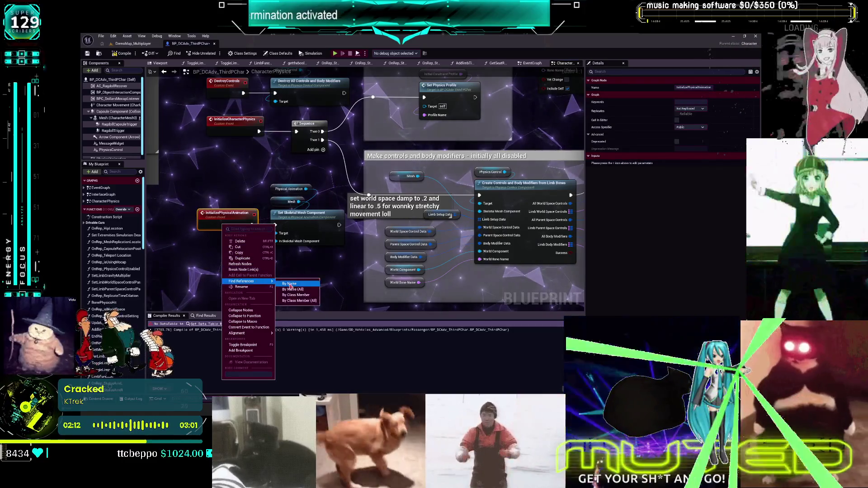
{"action": "left_click", "coordinate": [248, 345]}
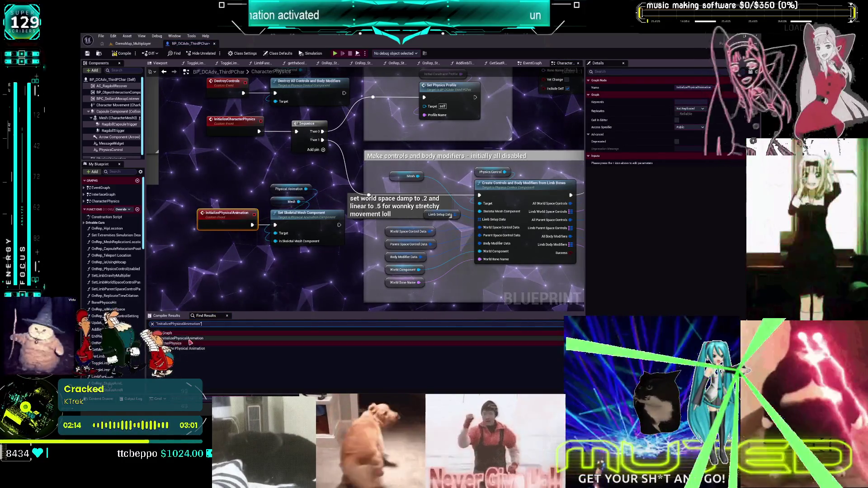
{"action": "left_click", "coordinate": [189, 341]}
{"action": "left_click", "coordinate": [190, 344]}
{"action": "left_click", "coordinate": [189, 349]}
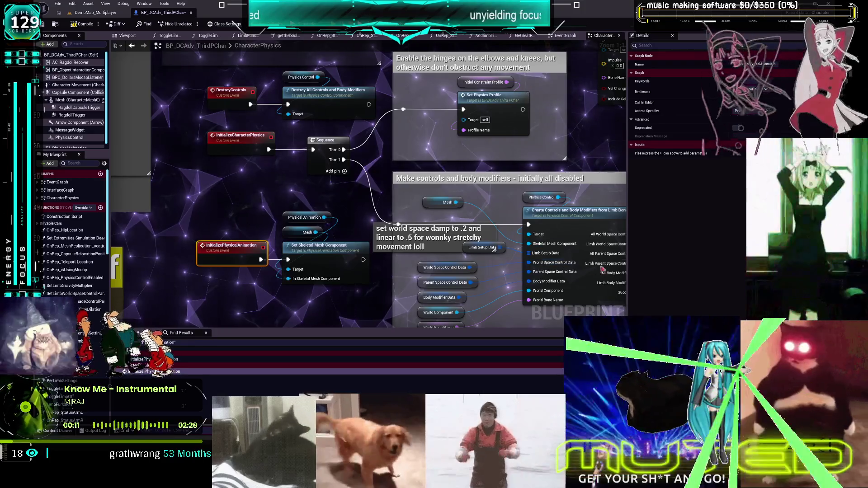
{"action": "left_click_drag", "start_coordinate": [428, 392], "coordinate": [358, 323]}
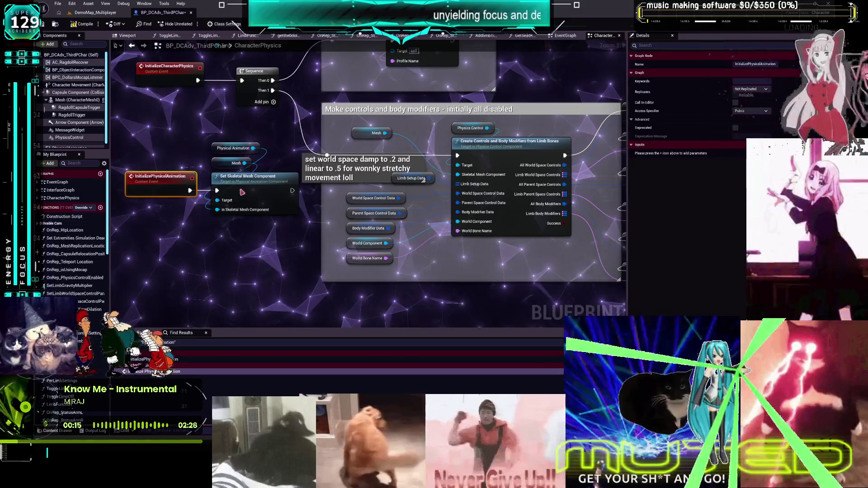
- Open the DT_PhysicsSetup data table from the Content Browser's BLUEPRINTS folder
{"action": "left_click", "coordinate": [93, 13]}
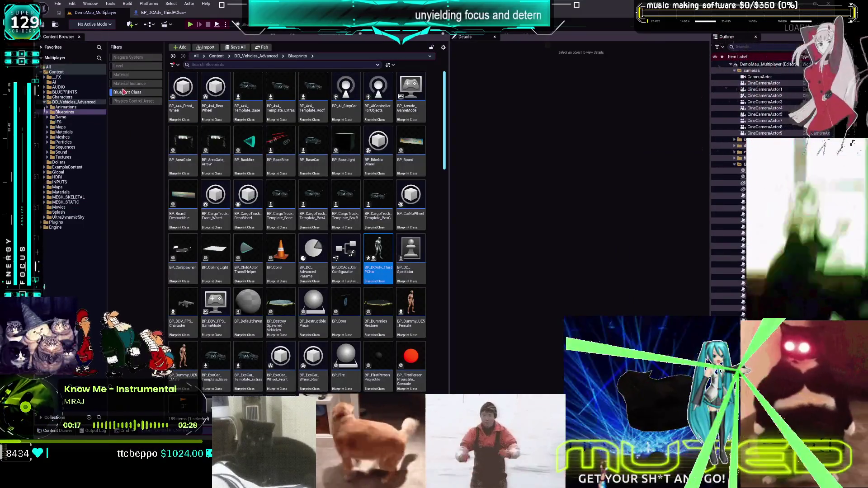
{"action": "left_click", "coordinate": [65, 107]}
{"action": "left_click", "coordinate": [75, 92]}
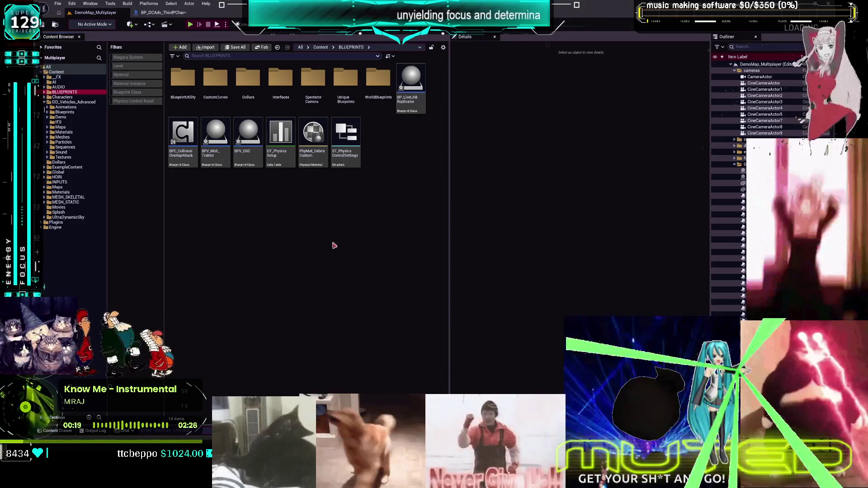
{"action": "double_click", "coordinate": [282, 160]}
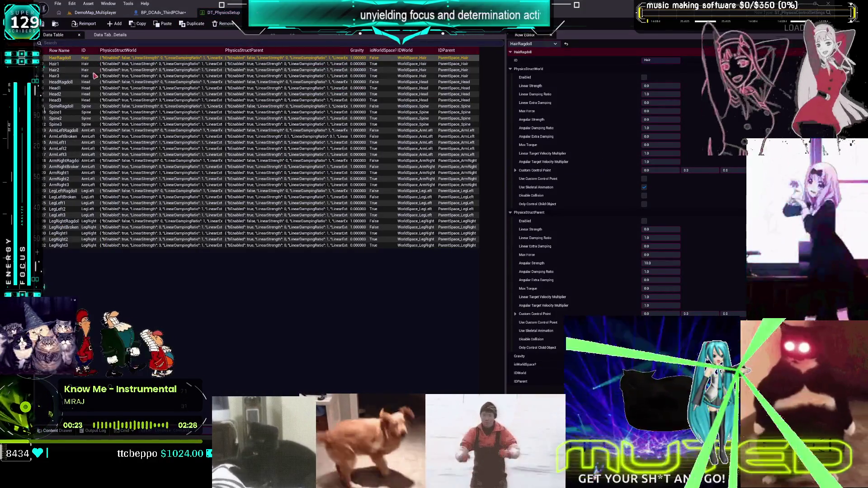
- Review the Hair1 through LegRight1 rows, then return to the BP_DCAdv_ThirdPChar graph
{"action": "left_click", "coordinate": [71, 65]}
{"action": "left_click", "coordinate": [71, 93]}
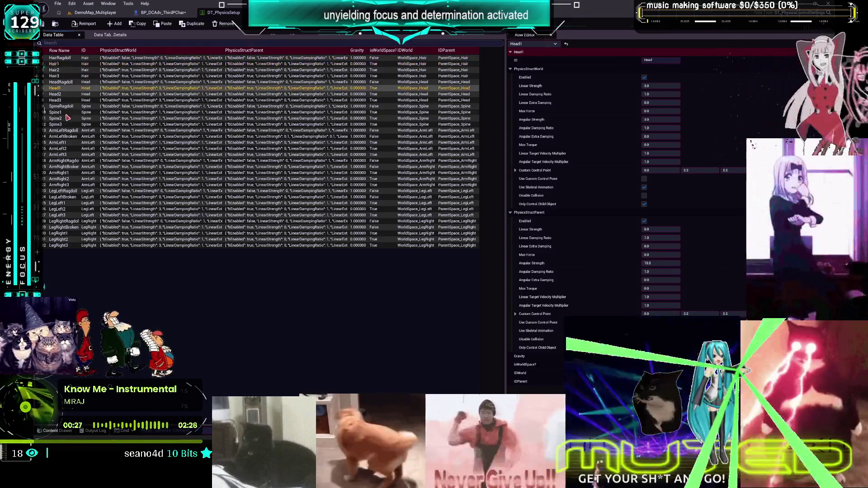
{"action": "left_click", "coordinate": [69, 113]}
{"action": "left_click", "coordinate": [69, 142]}
{"action": "left_click", "coordinate": [71, 173]}
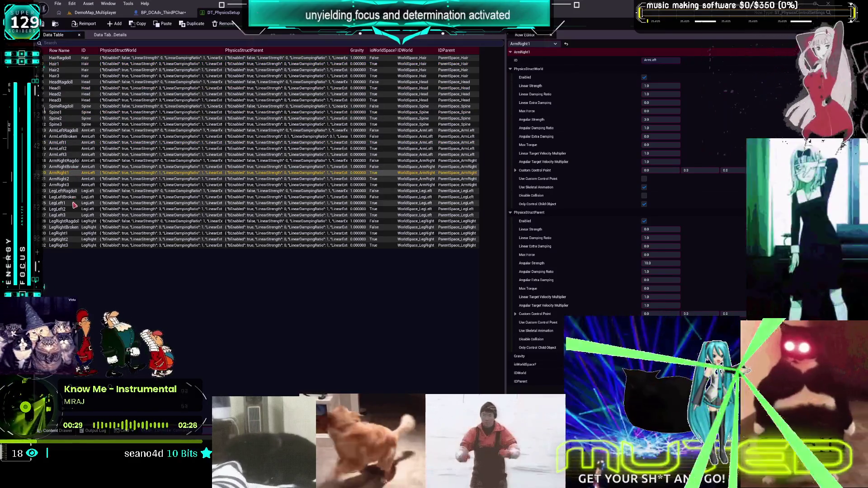
{"action": "left_click", "coordinate": [72, 204]}
{"action": "left_click", "coordinate": [70, 233]}
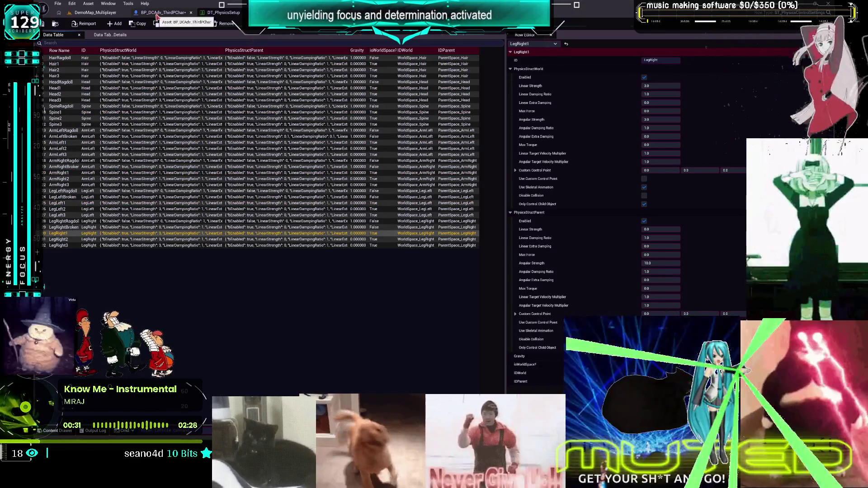
{"action": "left_click", "coordinate": [156, 15]}
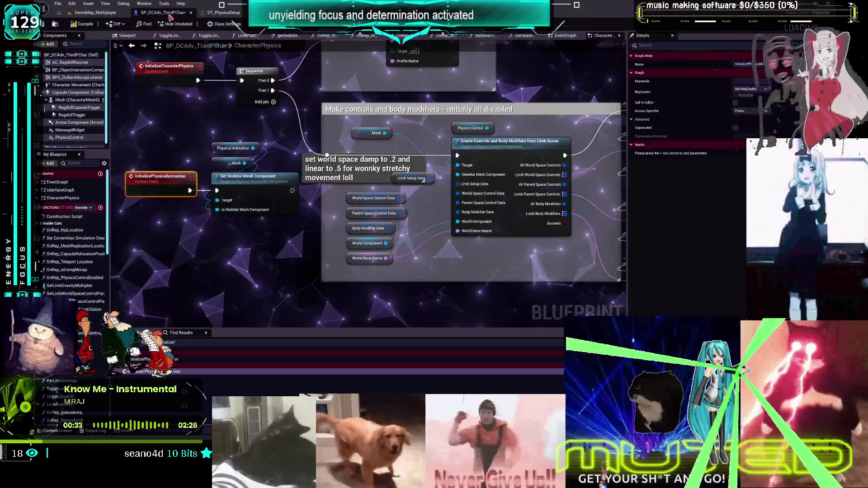
- Pan the character graph to inspect the ragdoll and Make controls and body modifiers comments
{"action": "scroll", "coordinate": [246, 174], "scroll_direction": "down", "scroll_amount": 5}
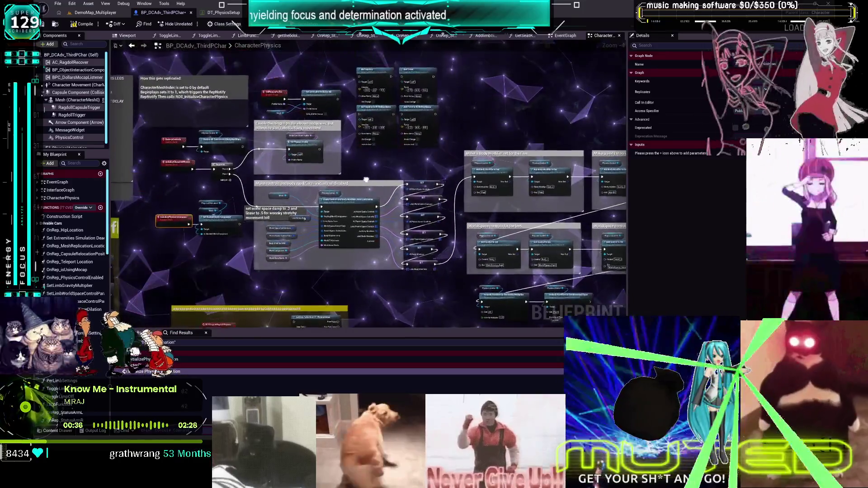
{"action": "mouse_move", "coordinate": [366, 180]}
{"action": "left_mouse_down"}
{"action": "mouse_move", "coordinate": [186, 160]}
{"action": "mouse_move", "coordinate": [367, 77]}
{"action": "mouse_move", "coordinate": [379, 187]}
{"action": "left_mouse_up"}
{"action": "right_click", "coordinate": [379, 188]}
{"action": "key", "text": "Escape"}
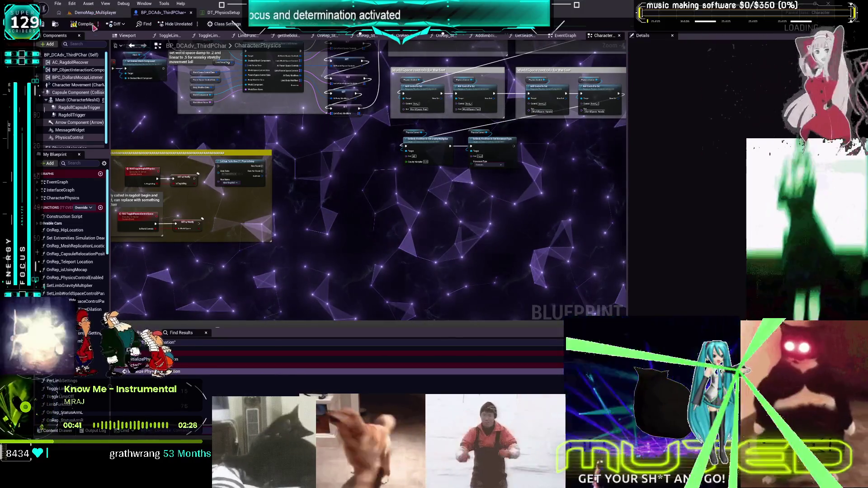
{"action": "scroll", "coordinate": [154, 66], "scroll_direction": "up", "scroll_amount": 2}
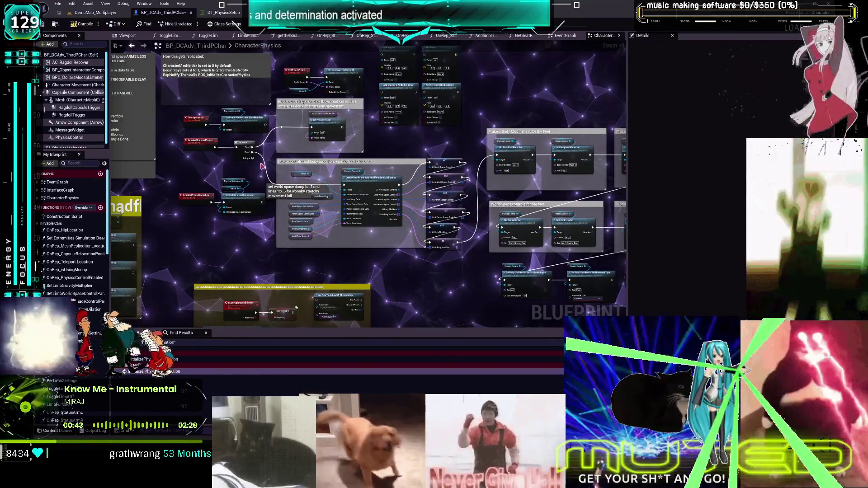
{"action": "left_click_drag", "start_coordinate": [244, 54], "coordinate": [349, 147]}
- Browse the MESH_STATIC folder in the level editor's Content Browser
{"action": "left_click_drag", "start_coordinate": [410, 136], "coordinate": [332, 203]}
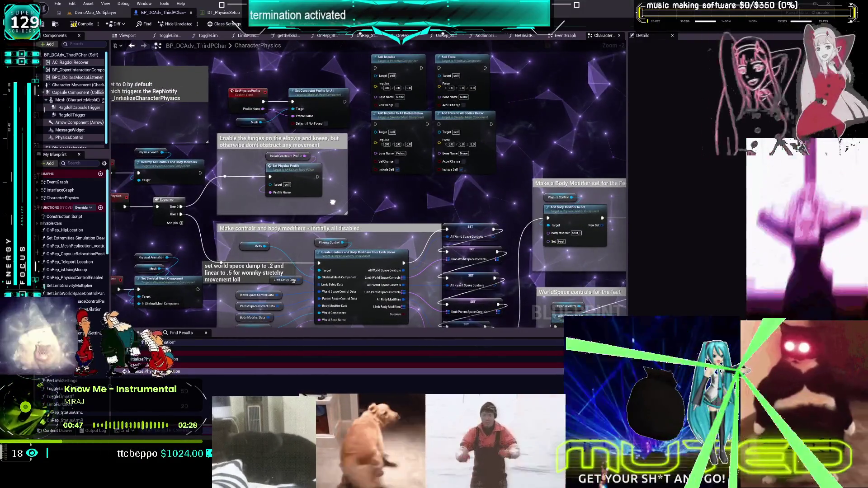
{"action": "left_click", "coordinate": [94, 12]}
{"action": "left_click", "coordinate": [63, 203]}
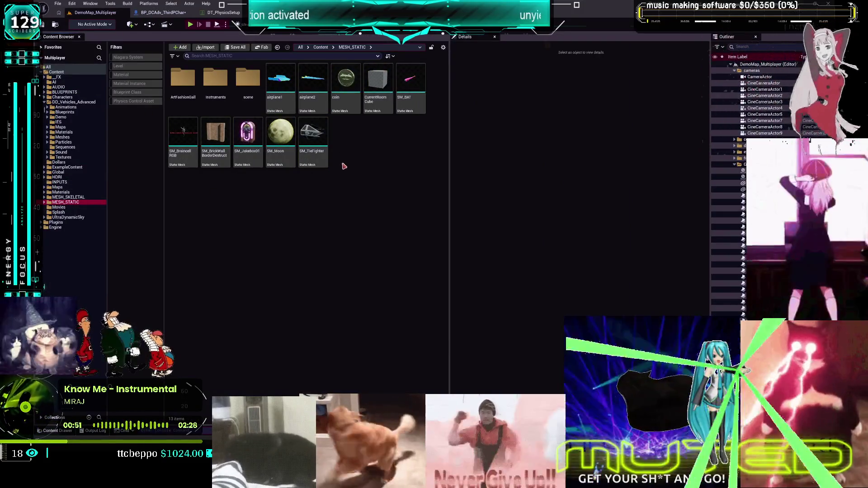
- Open the BP_ThirdPersonMikuRacer blueprint from MESH_SKELETAL > MikuRacer
{"action": "left_click", "coordinate": [77, 197]}
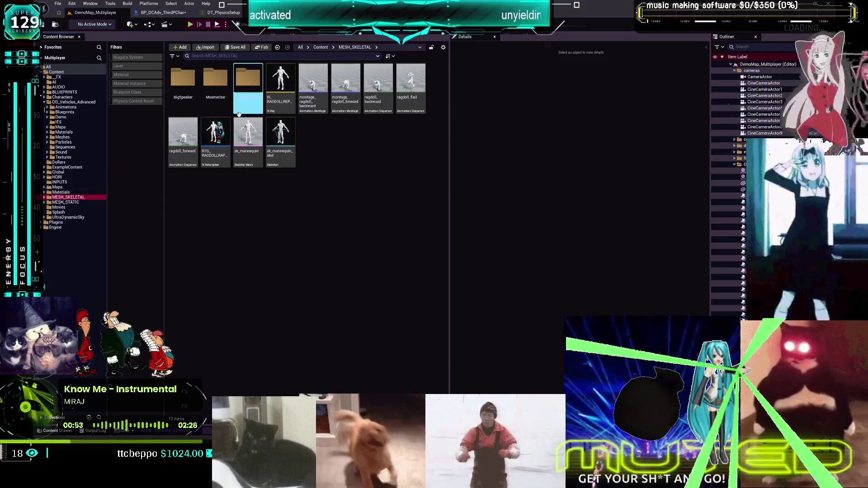
{"action": "double_click", "coordinate": [240, 109]}
{"action": "left_click", "coordinate": [415, 92]}
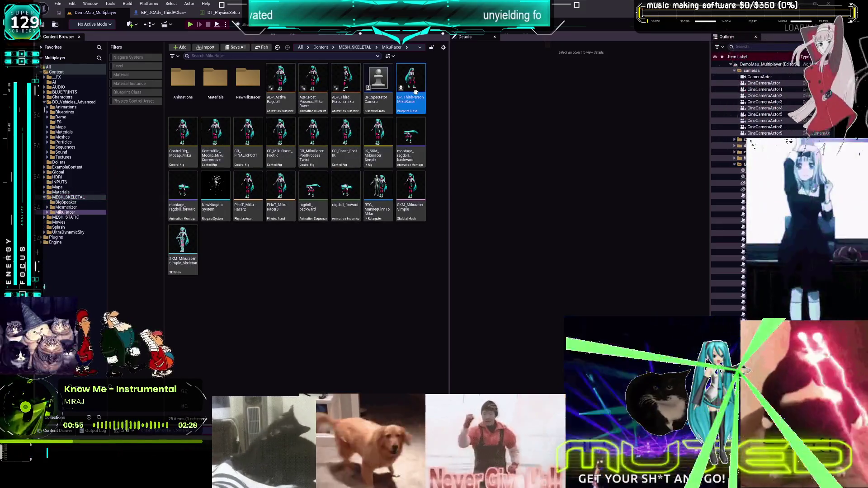
{"action": "double_click", "coordinate": [417, 96]}
- Open the blueprint's OnRep_CharacterMeshIndex function graph
{"action": "scroll", "coordinate": [429, 156], "scroll_direction": "down", "scroll_amount": 2}
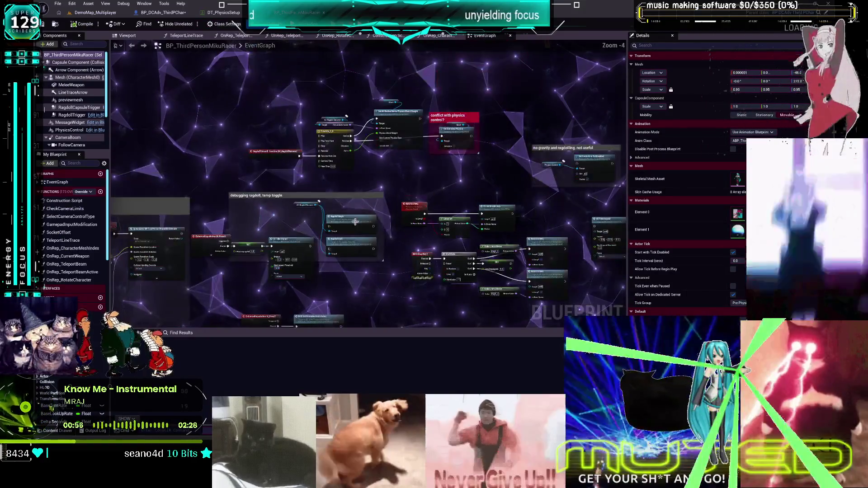
{"action": "scroll", "coordinate": [429, 156], "scroll_direction": "up", "scroll_amount": 2}
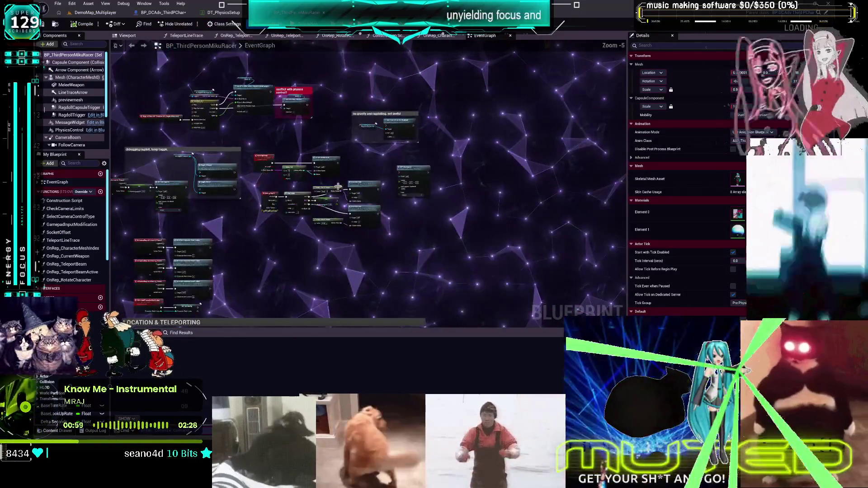
{"action": "scroll", "coordinate": [345, 177], "scroll_direction": "down", "scroll_amount": 3}
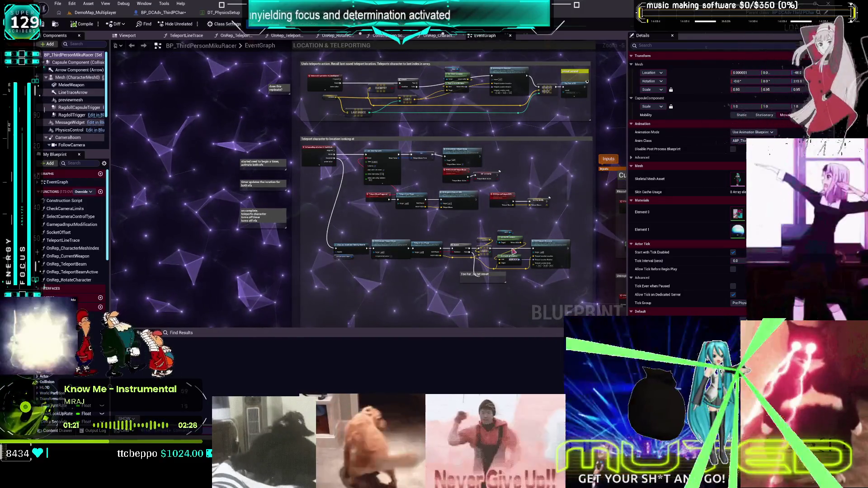
{"action": "scroll", "coordinate": [597, 187], "scroll_direction": "down", "scroll_amount": 3}
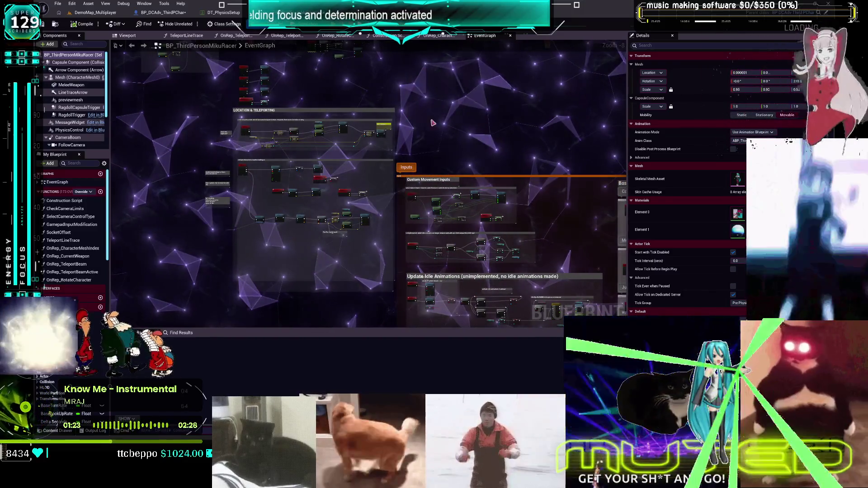
{"action": "scroll", "coordinate": [370, 164], "scroll_direction": "up", "scroll_amount": 5}
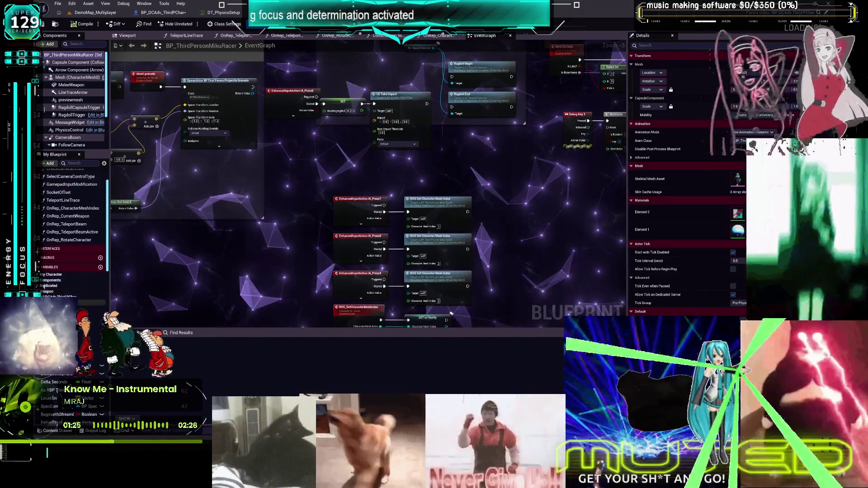
{"action": "double_click", "coordinate": [84, 209]}
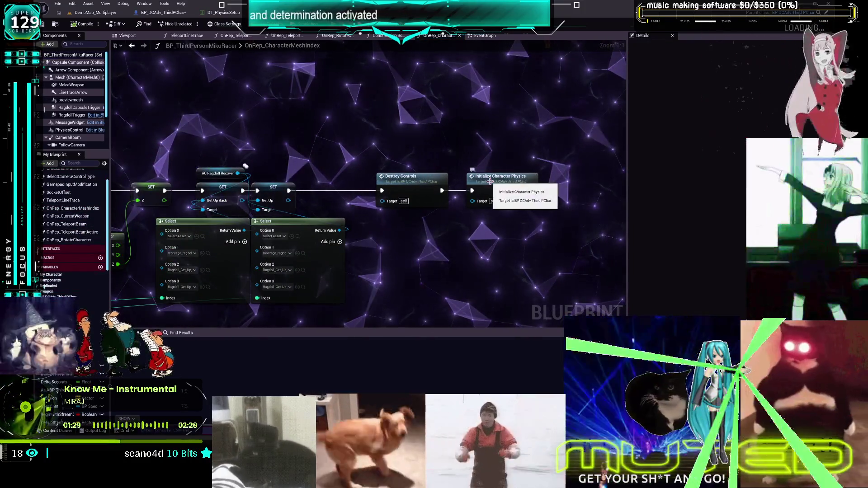
- Jump to the InitializeCharacterPhysics event and add a Get Data Table Row node beside it
{"action": "double_click", "coordinate": [491, 185]}
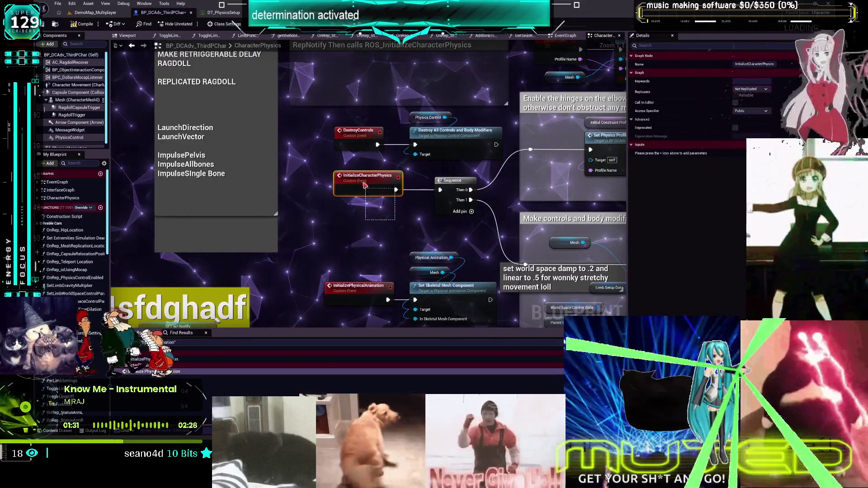
{"action": "scroll", "coordinate": [361, 176], "scroll_direction": "down", "scroll_amount": 3}
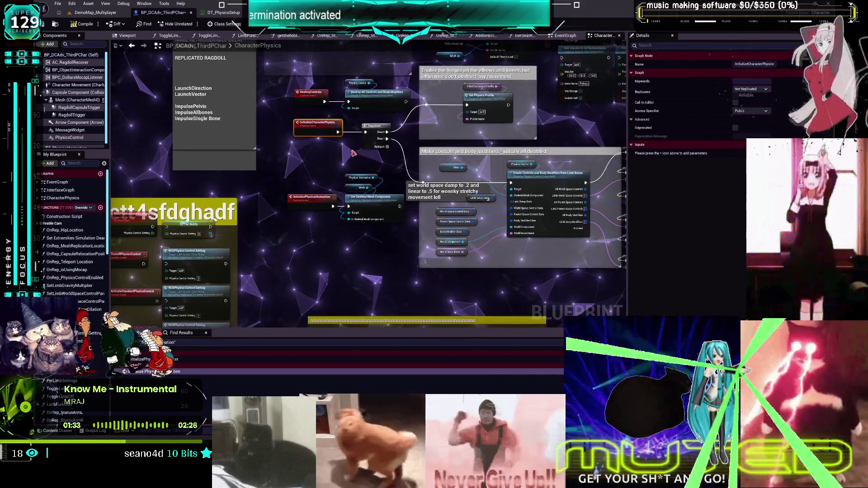
{"action": "left_click_drag", "start_coordinate": [283, 172], "coordinate": [377, 237]}
{"action": "scroll", "coordinate": [392, 247], "scroll_direction": "down", "scroll_amount": 4}
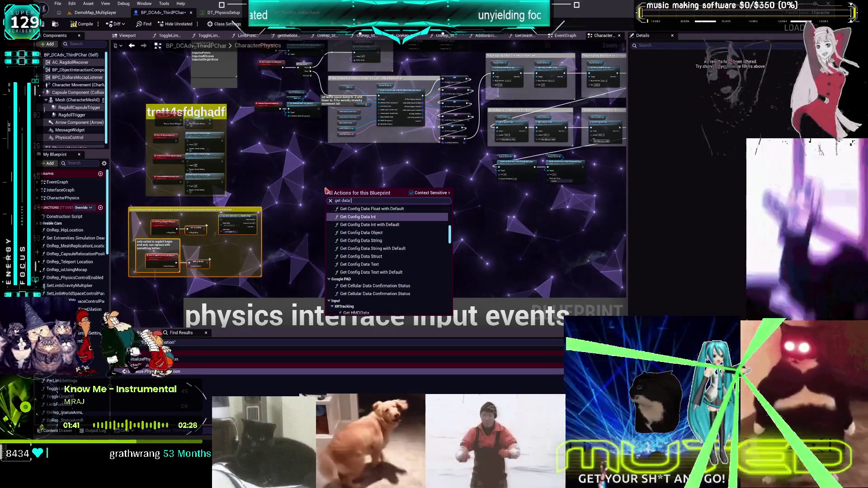
{"action": "key", "text": "BackSpace"}
{"action": "key", "text": "BackSpace"}
{"action": "key", "text": "BackSpace"}
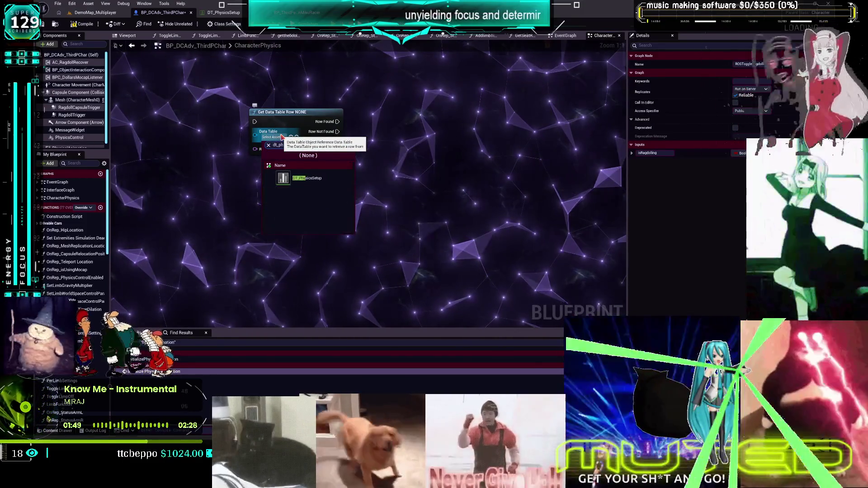
- Point the Get Data Table Row node at DT_PhysicsSetup with row HairRagdoll, moved up-right
{"action": "left_click", "coordinate": [307, 178]}
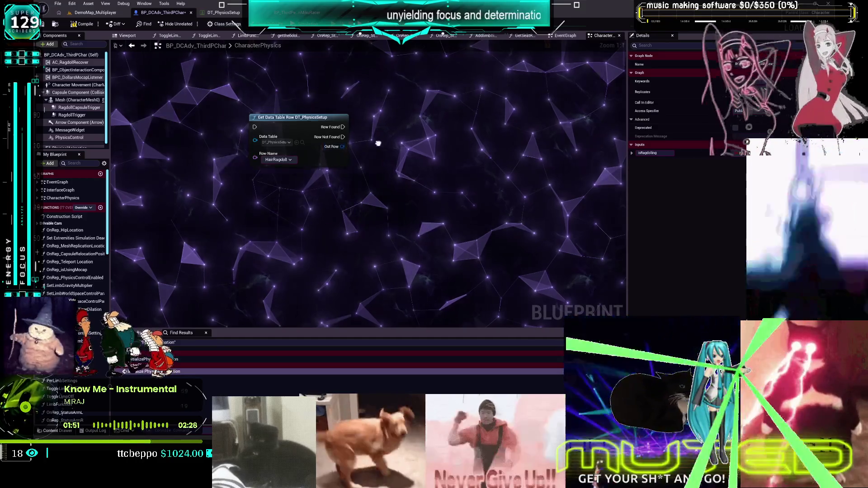
{"action": "left_click", "coordinate": [290, 200]}
{"action": "left_click_drag", "start_coordinate": [403, 220], "coordinate": [405, 204]}
{"action": "left_click_drag", "start_coordinate": [323, 135], "coordinate": [352, 120]}
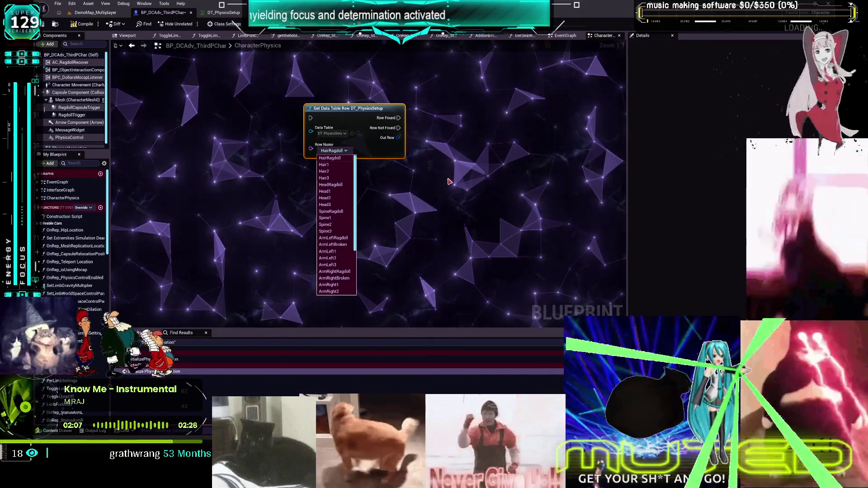
{"action": "left_click", "coordinate": [449, 181]}
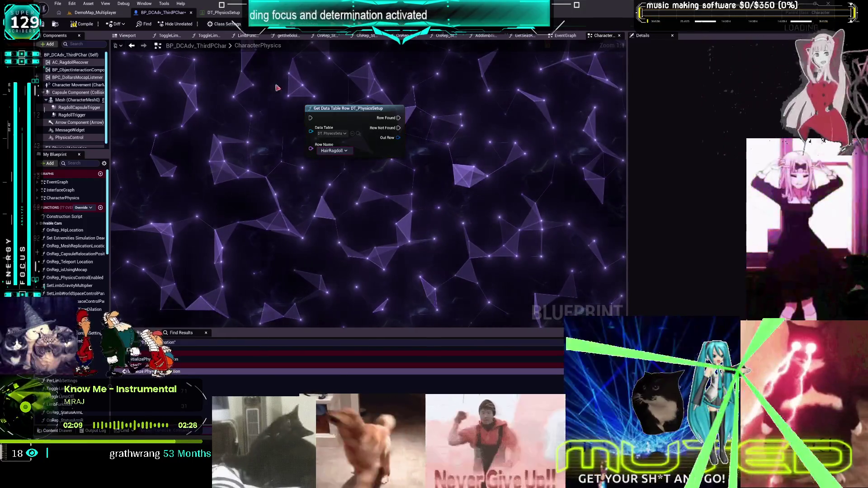
- Open ST_PhysicsControlSettings from BLUEPRINTS to review its ID, Gravity and isWorldSpace members
{"action": "left_click", "coordinate": [223, 12]}
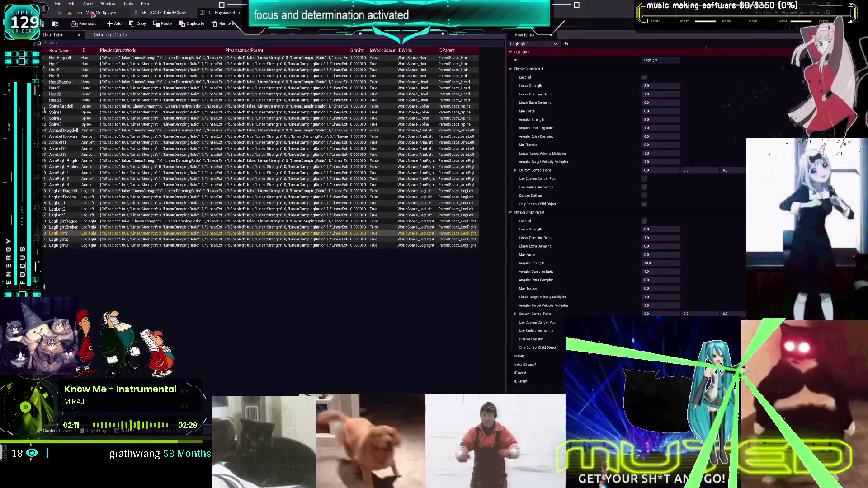
{"action": "left_click", "coordinate": [96, 13]}
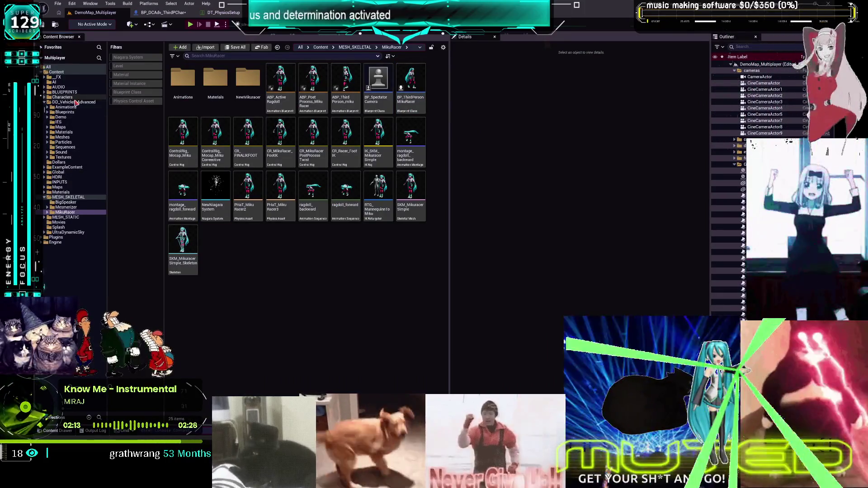
{"action": "left_click", "coordinate": [73, 102]}
{"action": "left_click", "coordinate": [86, 92]}
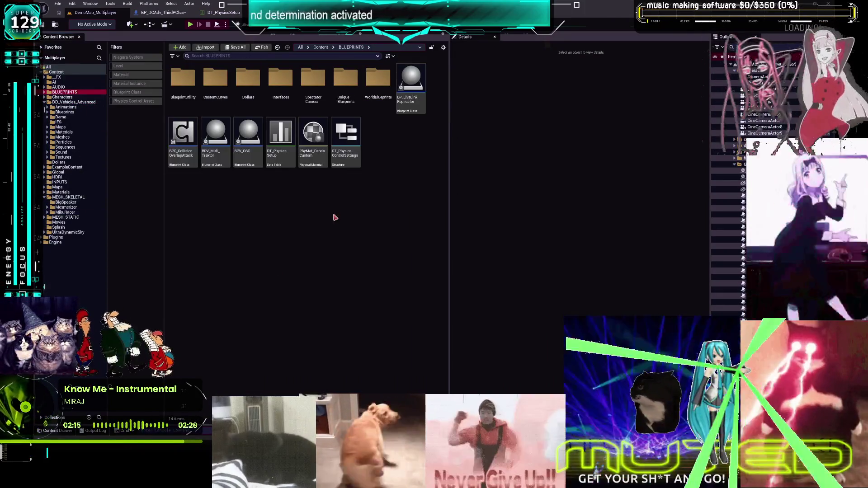
{"action": "double_click", "coordinate": [352, 163]}
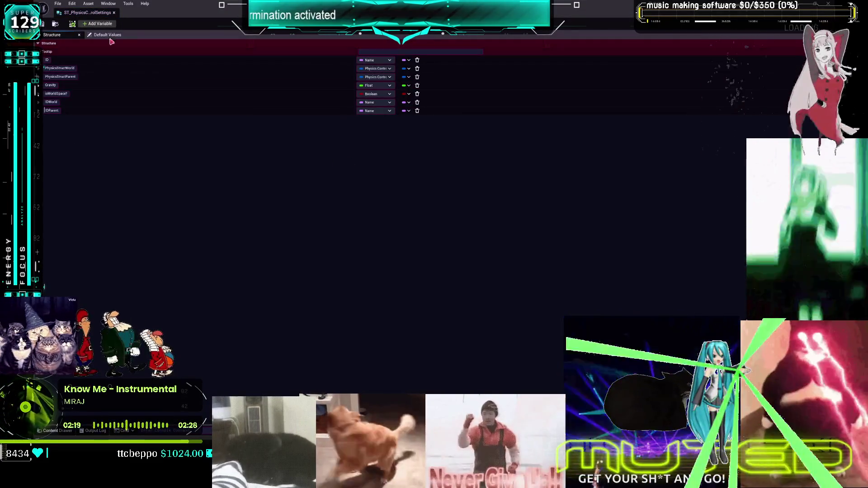
- Close the ST_PhysicsControlSettings editor and bring up the Content Browser's new-asset menu
{"action": "left_click", "coordinate": [115, 13]}
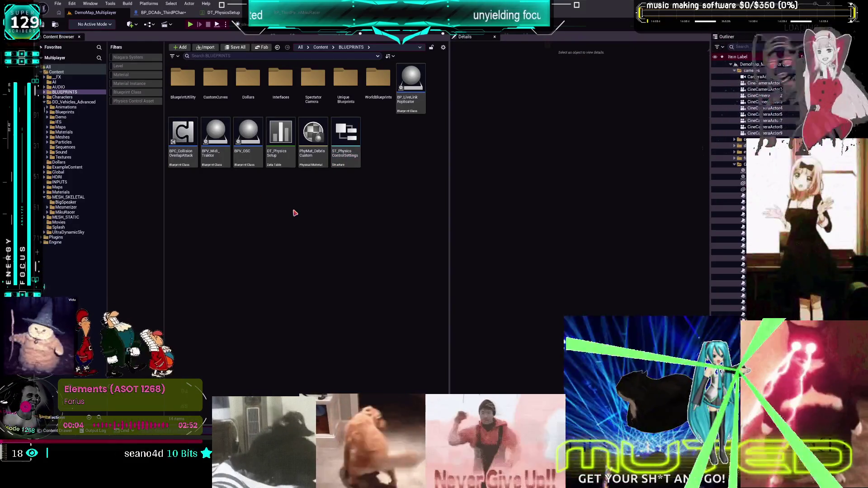
{"action": "right_click", "coordinate": [318, 215]}
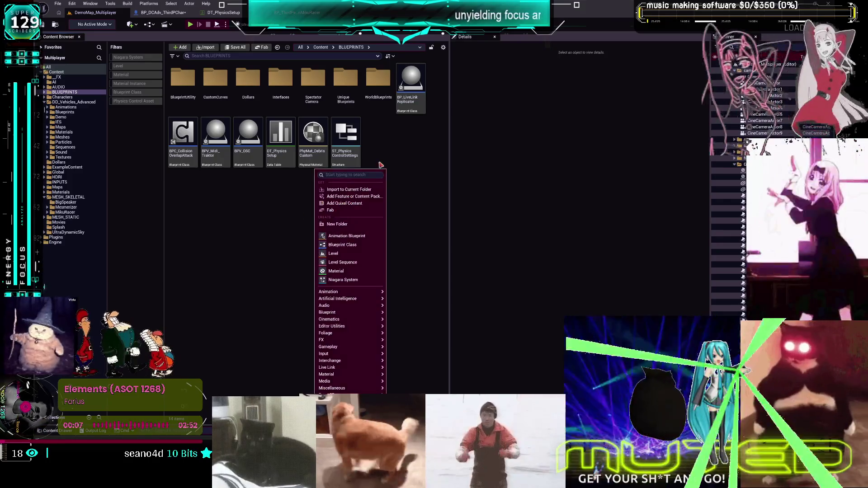
- Create a new Blueprint Structure, NewUserDefinedStruct, in BLUEPRINTS and open it for editing
{"action": "type", "text": "structure"}
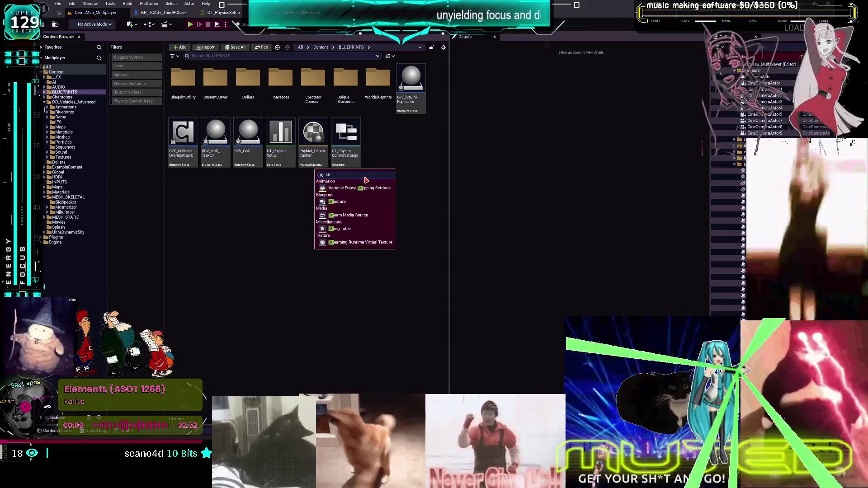
{"action": "left_click", "coordinate": [344, 190]}
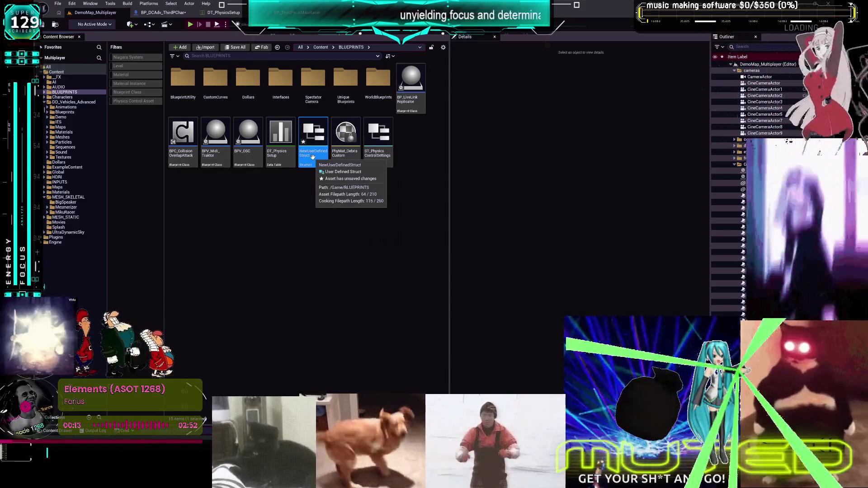
{"action": "left_click", "coordinate": [378, 135]}
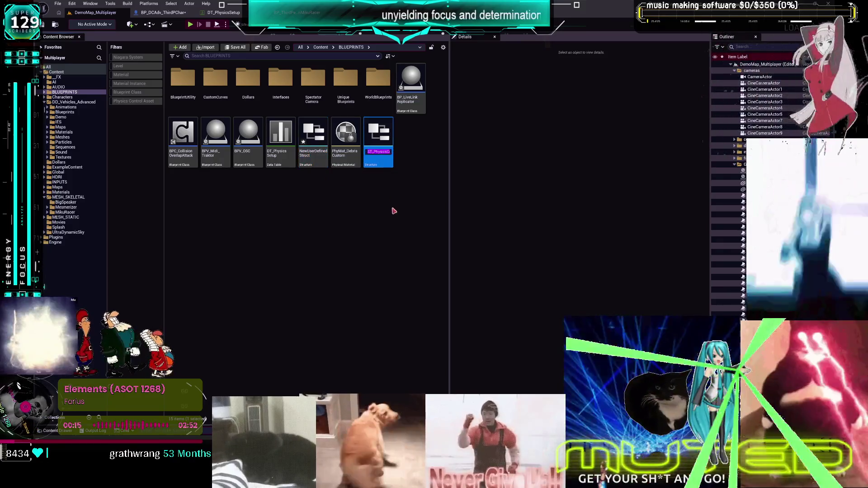
{"action": "double_click", "coordinate": [314, 155]}
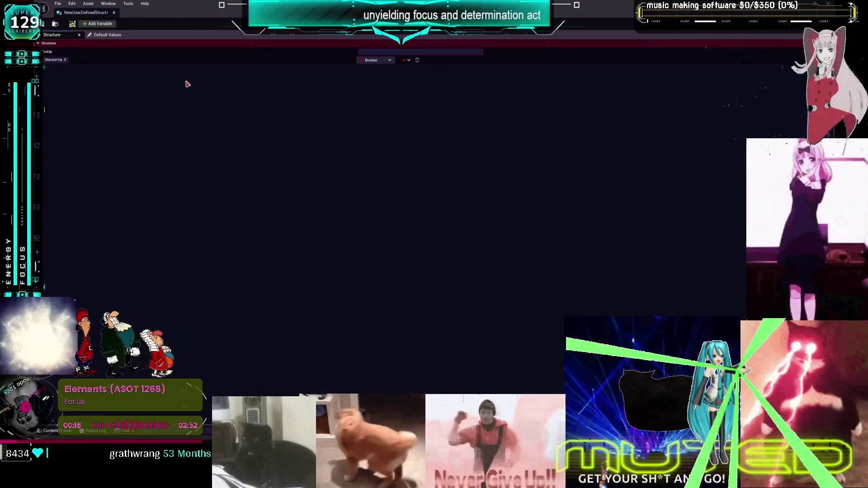
- Make the struct's first member type ST_PhysicsControlSettings
{"action": "type", "text": "ST_PhysicsControlSettings"}
{"action": "key", "text": "Return"}
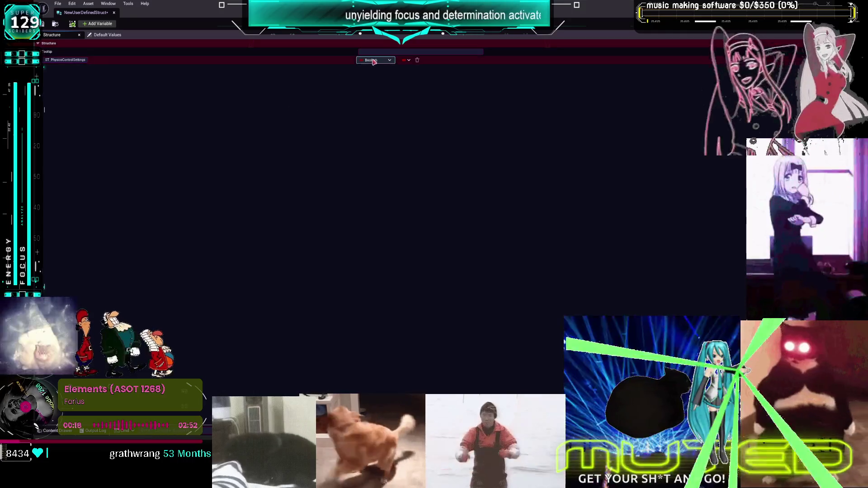
{"action": "left_click", "coordinate": [378, 60]}
{"action": "key", "text": "ctrl+v"}
{"action": "left_click", "coordinate": [407, 84]}
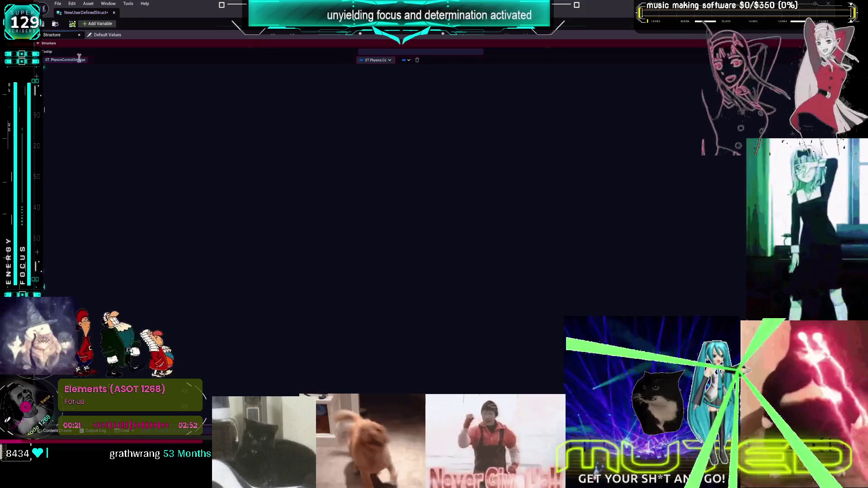
- Add a second member named int of type Integer and close the struct editor
{"action": "left_click", "coordinate": [102, 24]}
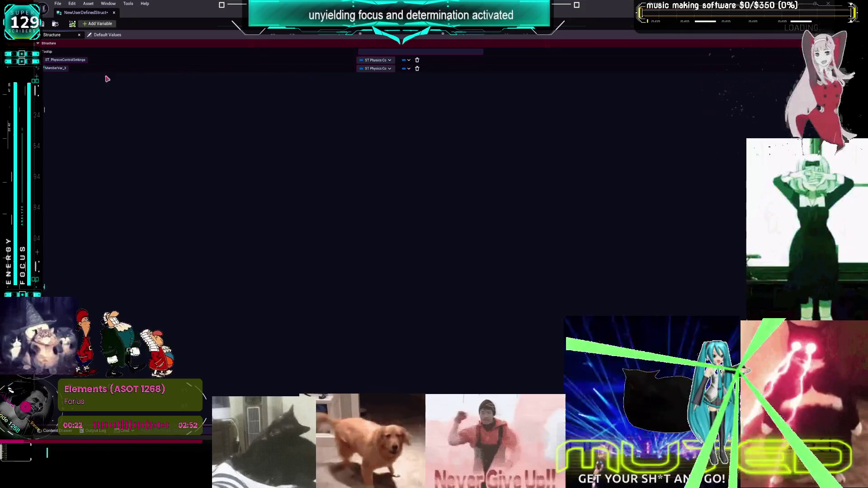
{"action": "type", "text": "int"}
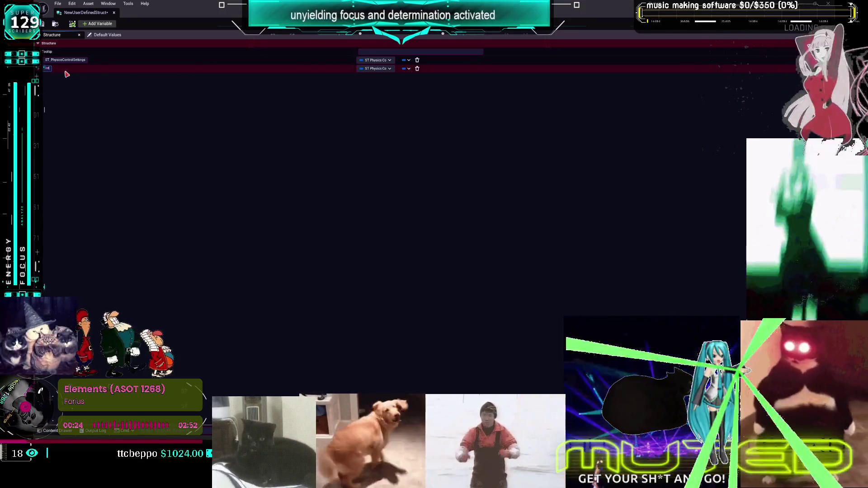
{"action": "left_click", "coordinate": [377, 68]}
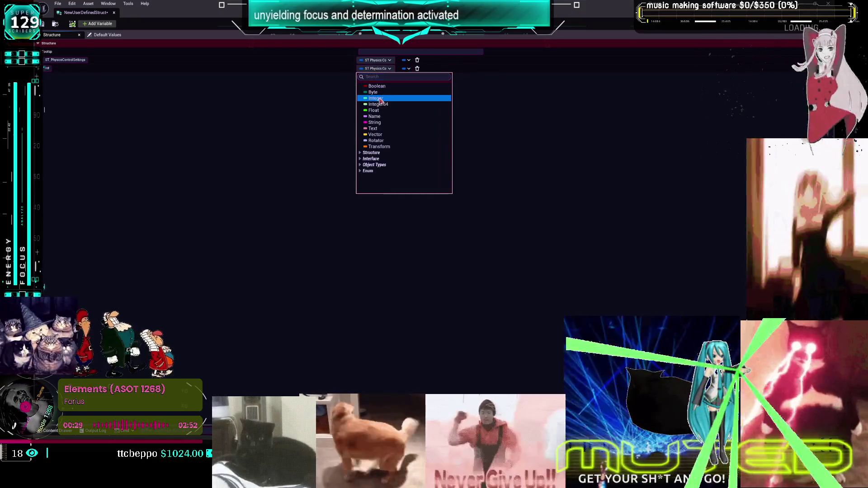
{"action": "left_click", "coordinate": [375, 98]}
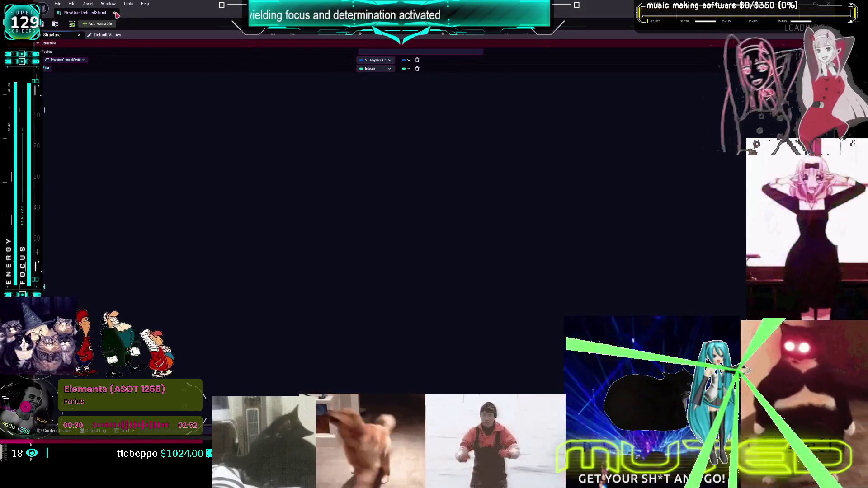
{"action": "left_click", "coordinate": [114, 13]}
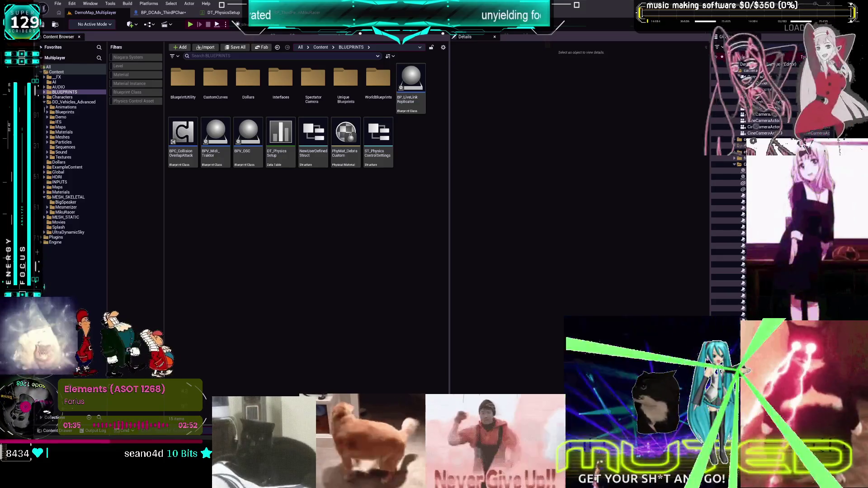
- Narrow the DT_PhysicsSetup Row Name column, then return to the character blueprint graph
{"action": "left_click", "coordinate": [223, 13]}
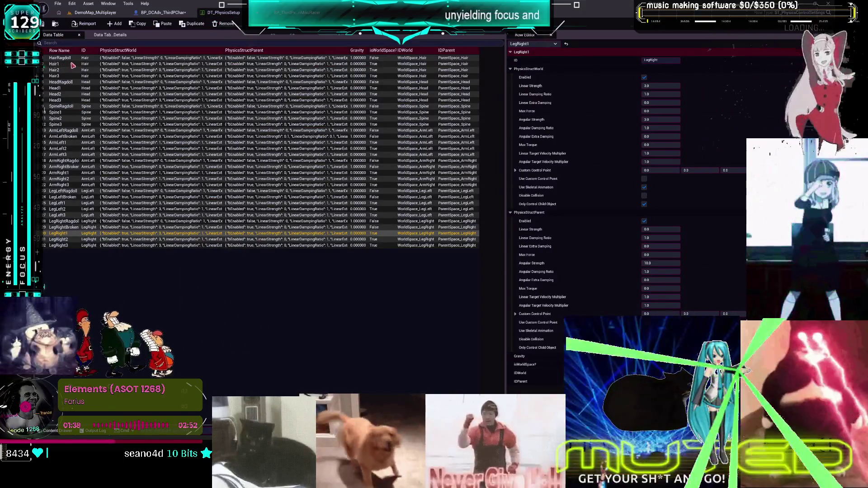
{"action": "left_click_drag", "start_coordinate": [81, 51], "coordinate": [186, 51]}
{"action": "left_click", "coordinate": [136, 50]}
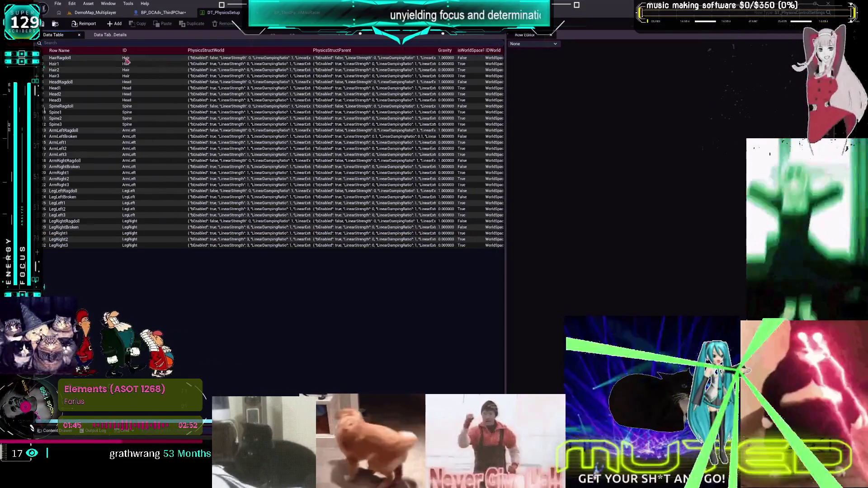
{"action": "left_click_drag", "start_coordinate": [123, 51], "coordinate": [98, 51]}
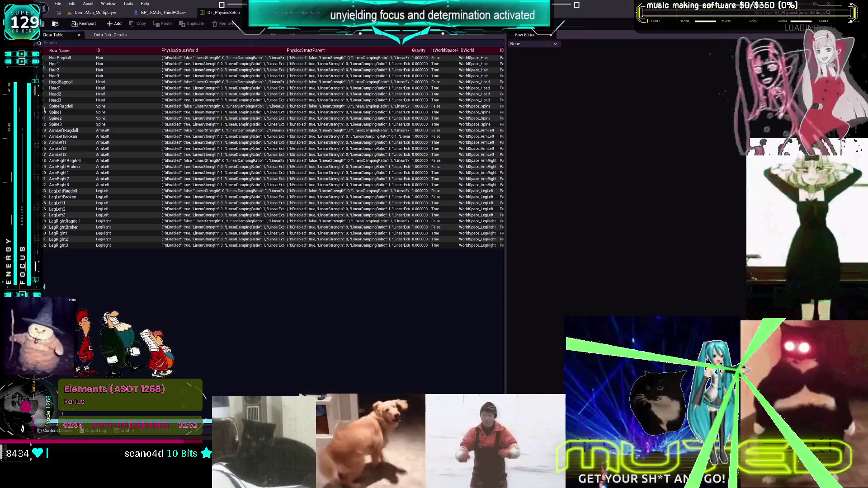
{"action": "left_click", "coordinate": [163, 12]}
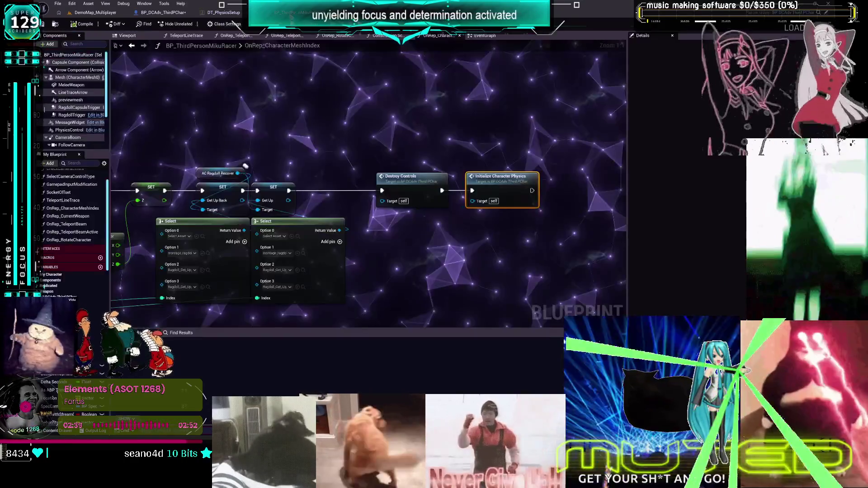
- Zoom out the graph, return to the level editor, and bring up new-asset options in BLUEPRINTS
{"action": "scroll", "coordinate": [361, 146], "scroll_direction": "down", "scroll_amount": 4}
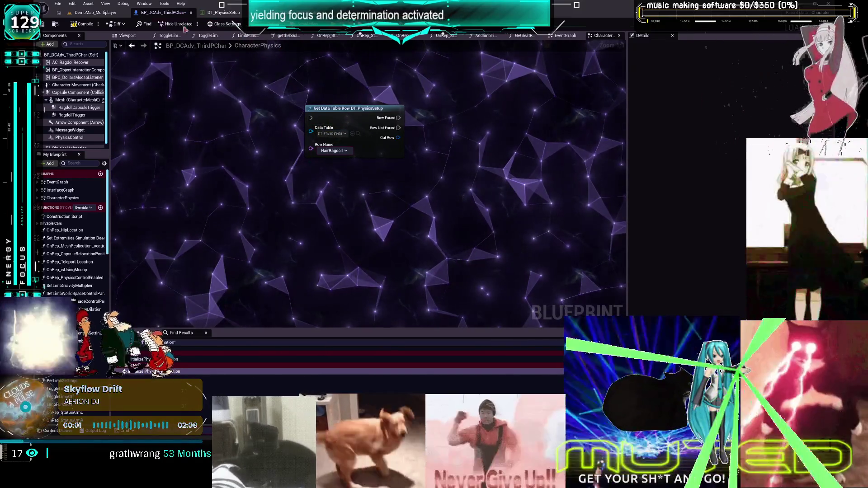
{"action": "left_click", "coordinate": [107, 15]}
{"action": "right_click", "coordinate": [305, 171]}
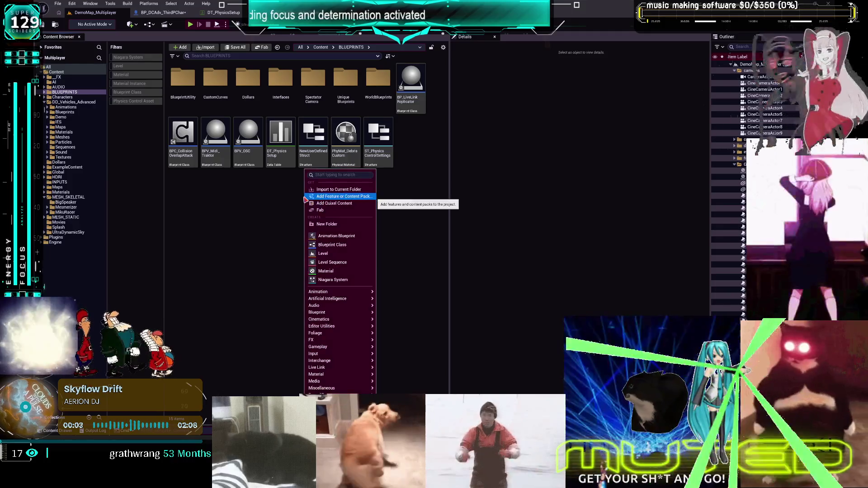
- Create a Data Table with NewUserDefinedStruct as its row structure and open NewDataTable
{"action": "type", "text": "data ty"}
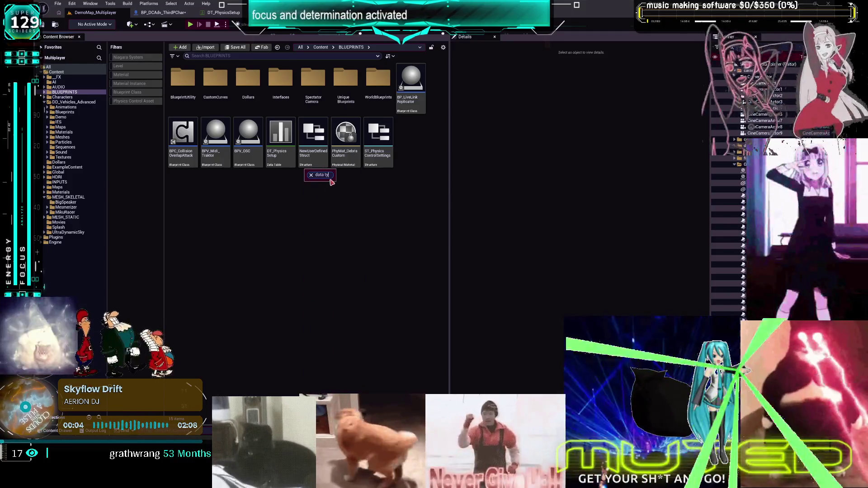
{"action": "key", "text": "BackSpace"}
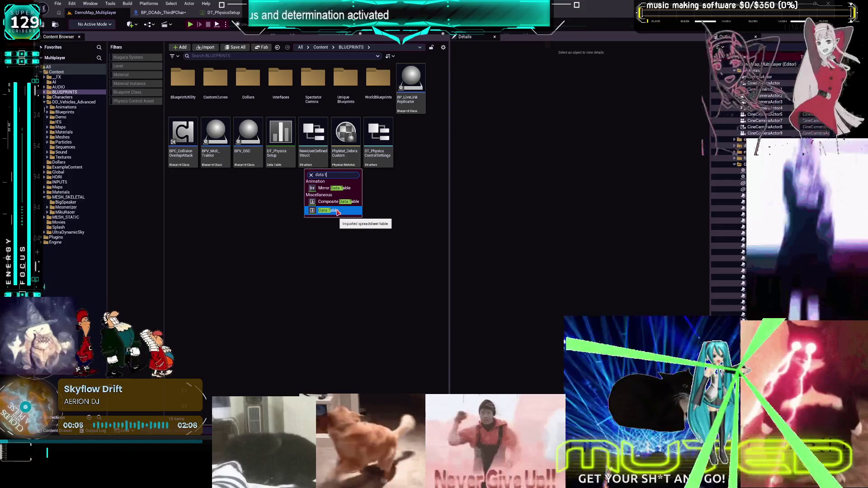
{"action": "left_click", "coordinate": [336, 212]}
{"action": "left_click", "coordinate": [464, 216]}
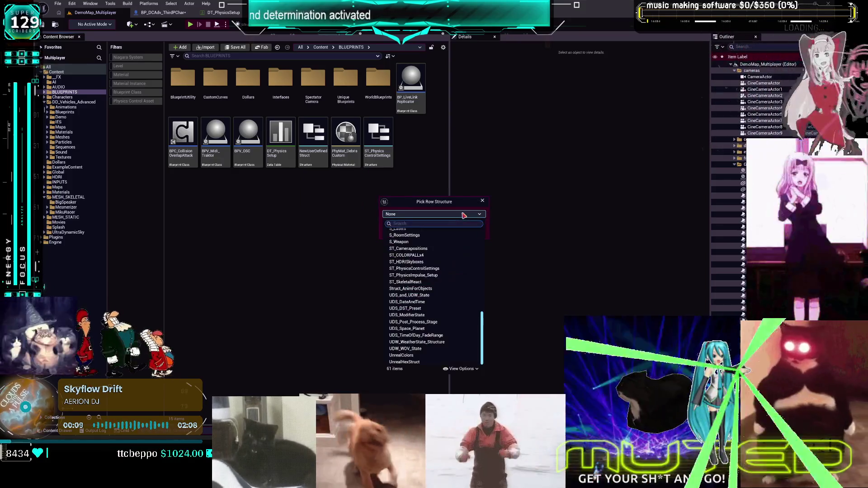
{"action": "type", "text": "newuse"}
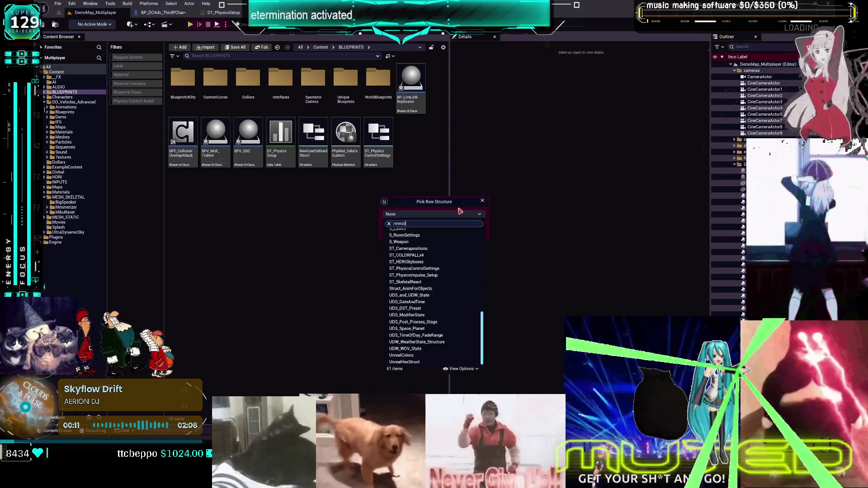
{"action": "left_click", "coordinate": [427, 232]}
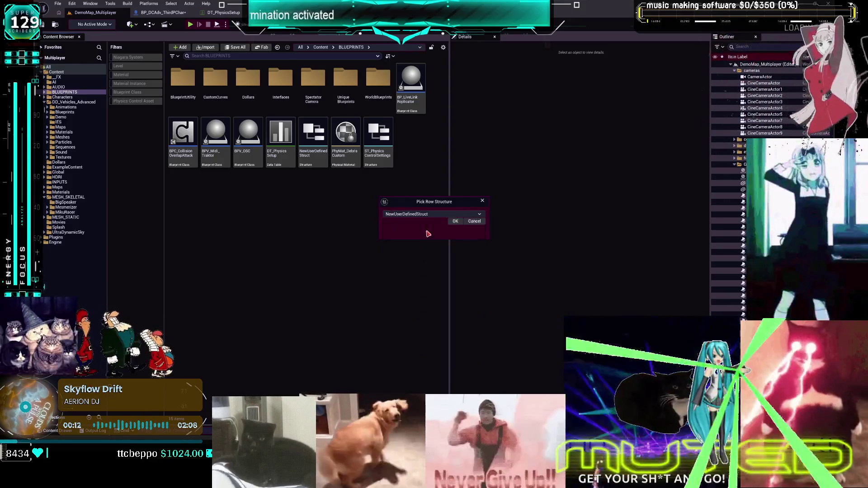
{"action": "left_click", "coordinate": [452, 220]}
{"action": "double_click", "coordinate": [310, 134]}
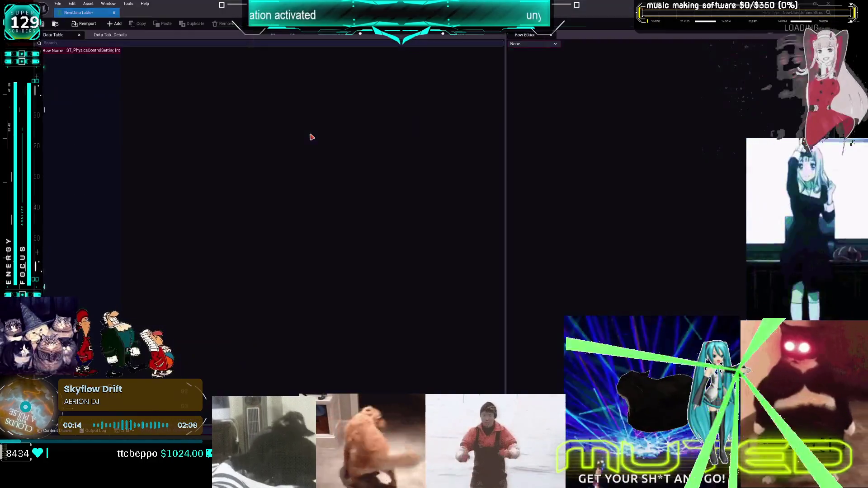
- Add rows NewRow through NewRow_2, inspect their physics-control settings, and widen the first column
{"action": "left_click", "coordinate": [114, 24]}
{"action": "left_click", "coordinate": [114, 23]}
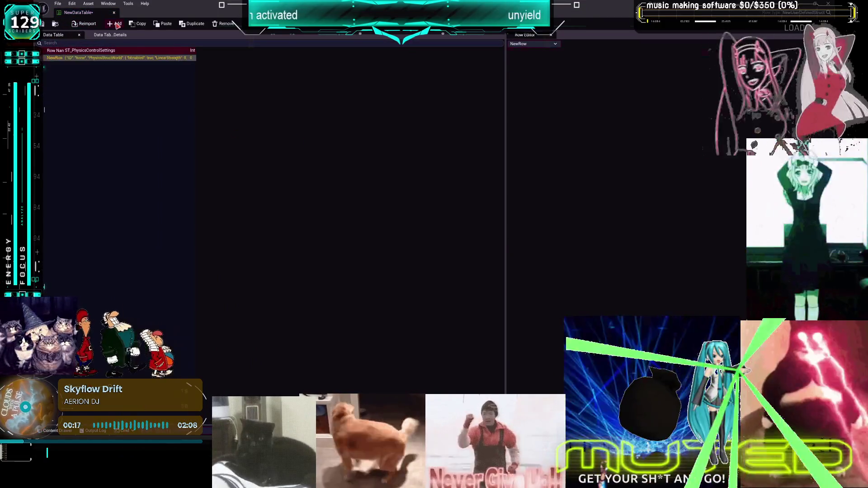
{"action": "left_click", "coordinate": [114, 24]}
{"action": "left_click", "coordinate": [114, 24]}
{"action": "left_click", "coordinate": [511, 61]}
{"action": "left_click", "coordinate": [515, 78]}
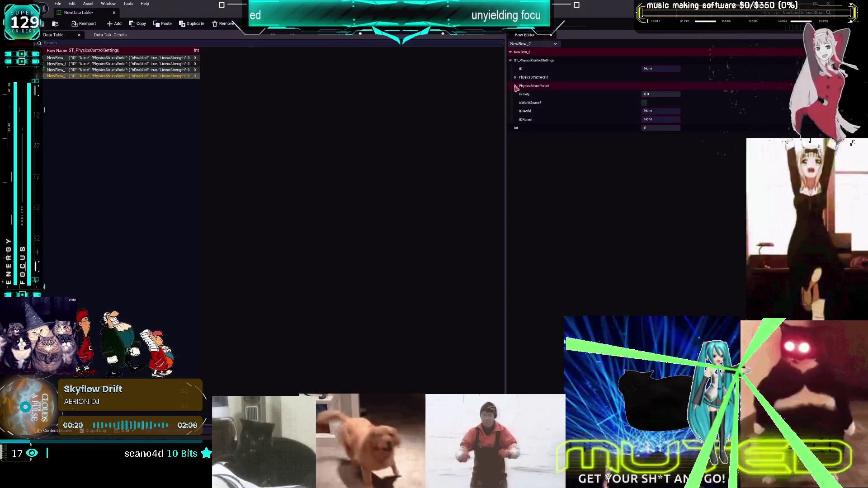
{"action": "left_click", "coordinate": [515, 77]}
{"action": "left_click", "coordinate": [512, 60]}
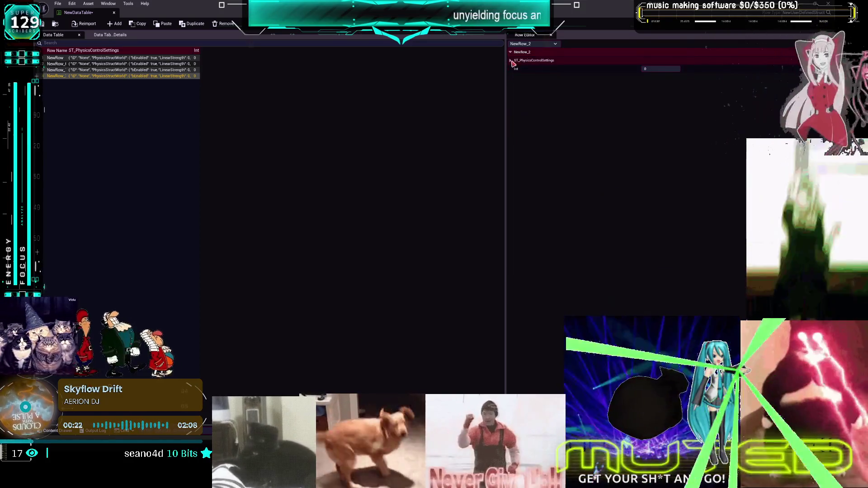
{"action": "left_click", "coordinate": [172, 133]}
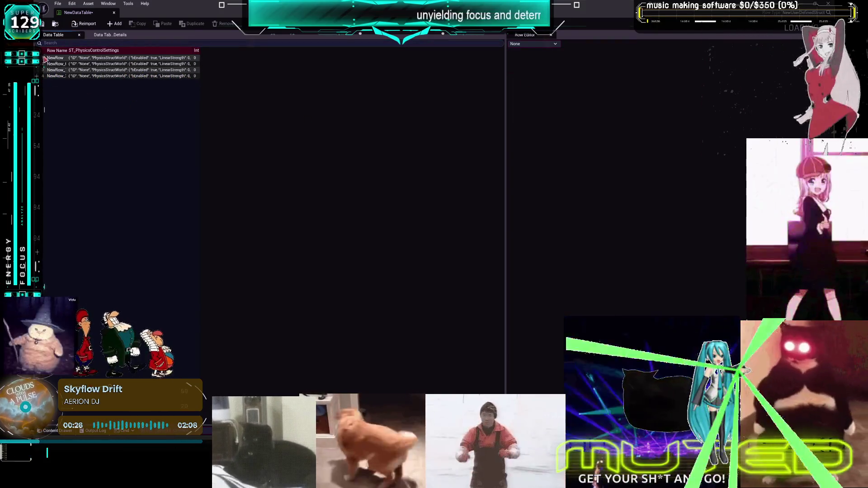
{"action": "left_click_drag", "start_coordinate": [45, 51], "coordinate": [154, 51]}
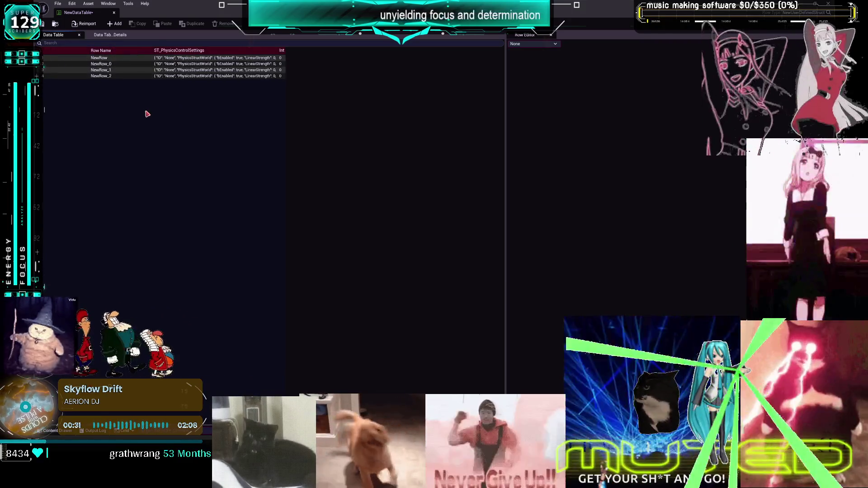
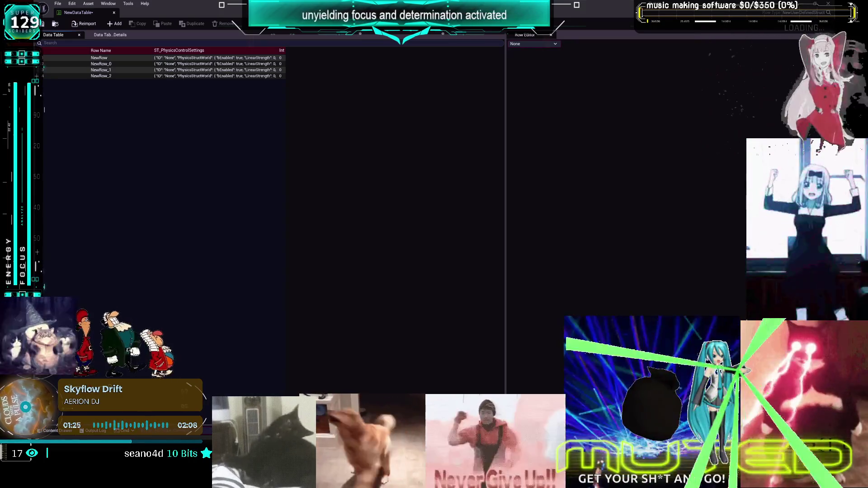
- Review DT_PhysicsSetup's Hair1, Head1, Spine1, ArmLeft1 and ArmRight1 rows, then return to BP_DCAdv_ThirdPChar's graph
{"action": "key", "text": "alt+Tab"}
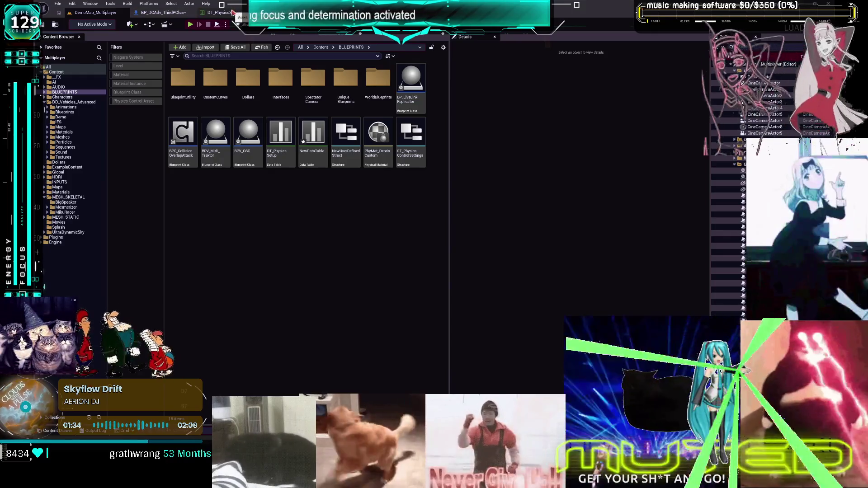
{"action": "double_click", "coordinate": [281, 136]}
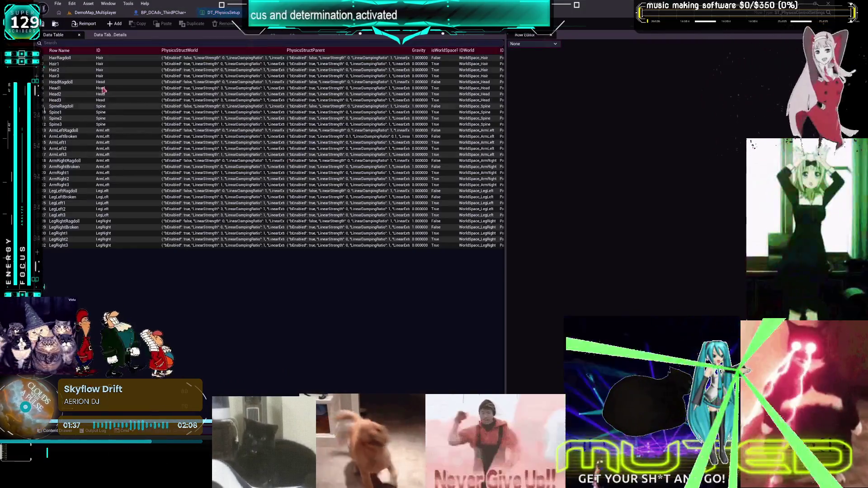
{"action": "left_click", "coordinate": [63, 66]}
{"action": "left_click", "coordinate": [64, 88]}
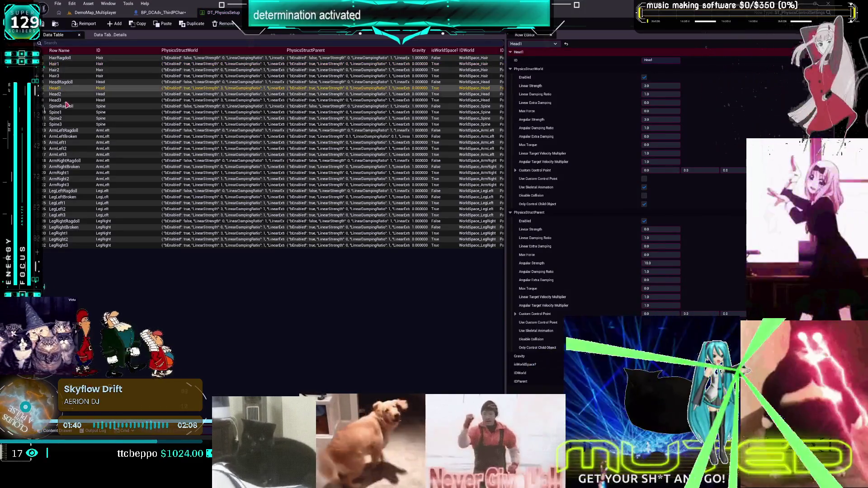
{"action": "left_click", "coordinate": [65, 112]}
{"action": "left_click", "coordinate": [70, 143]}
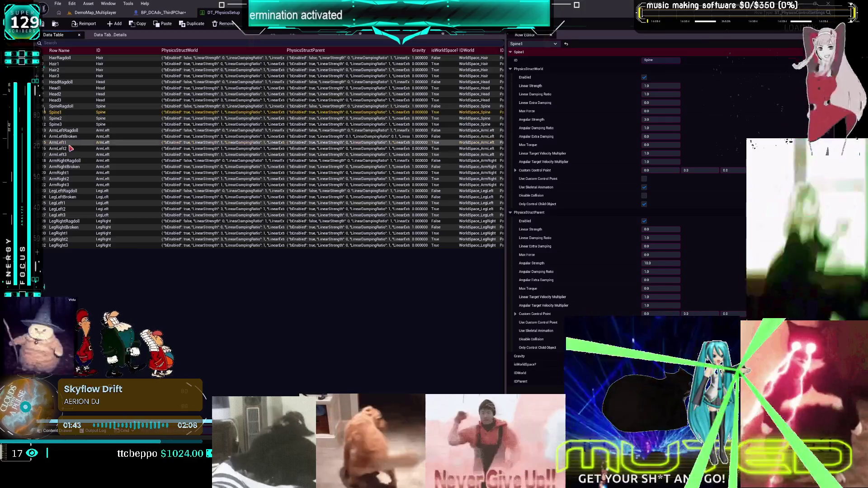
{"action": "left_click", "coordinate": [71, 174]}
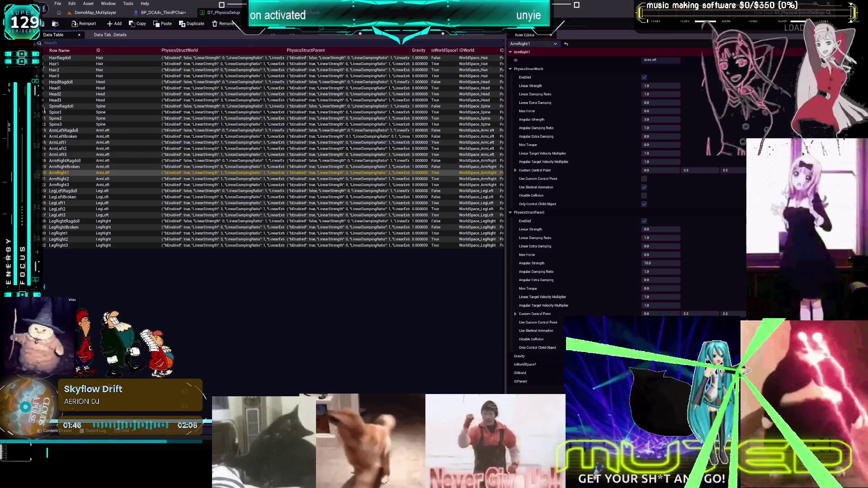
{"action": "left_click", "coordinate": [166, 13]}
{"action": "left_click_drag", "start_coordinate": [430, 202], "coordinate": [233, 199]}
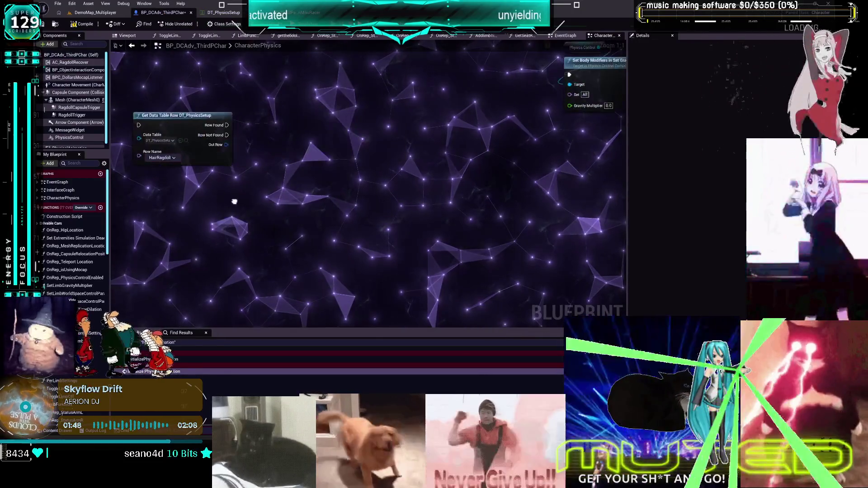
- Survey the feet comment groups and move the two Set Body Modifiers nodes lower, clear of them
{"action": "scroll", "coordinate": [287, 180], "scroll_direction": "down", "scroll_amount": 4}
{"action": "mouse_move", "coordinate": [347, 174]}
{"action": "left_mouse_down"}
{"action": "mouse_move", "coordinate": [262, 229]}
{"action": "mouse_move", "coordinate": [370, 209]}
{"action": "left_mouse_up"}
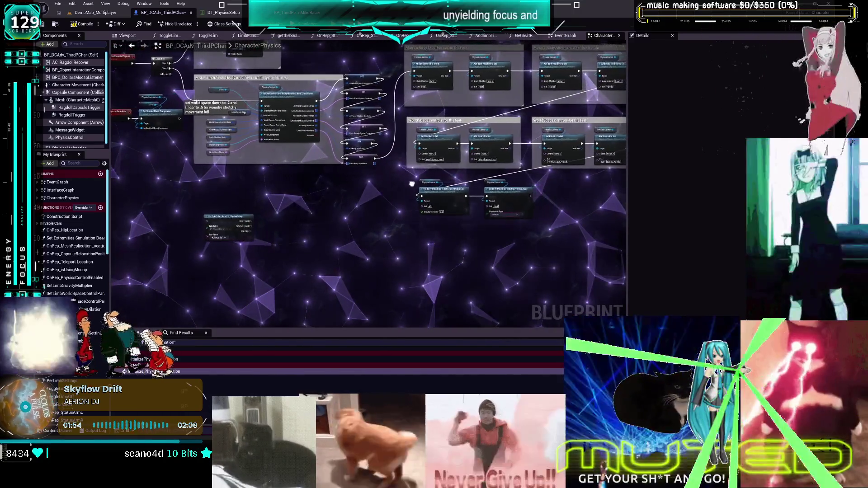
{"action": "left_click_drag", "start_coordinate": [437, 180], "coordinate": [344, 283]}
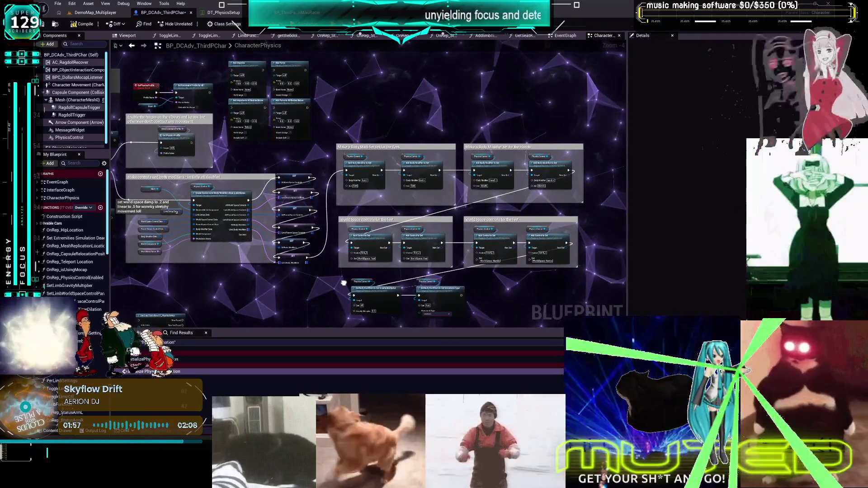
{"action": "left_click_drag", "start_coordinate": [199, 203], "coordinate": [357, 125]}
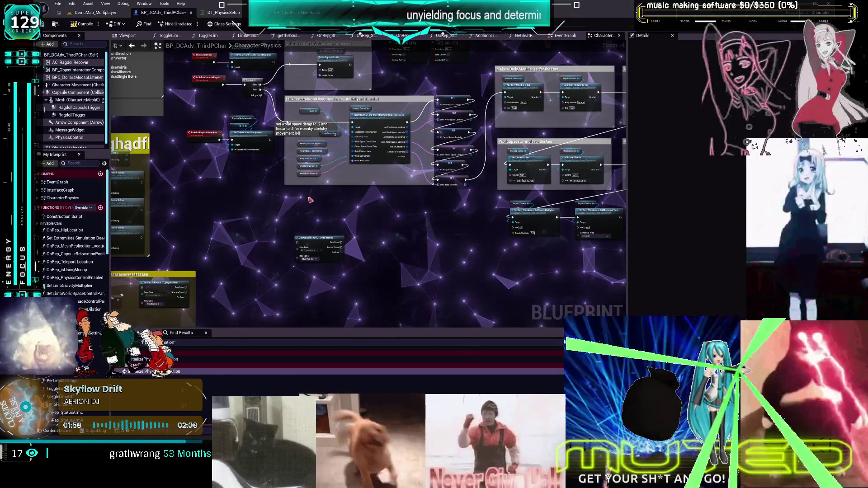
{"action": "scroll", "coordinate": [79, 294], "scroll_direction": "down", "scroll_amount": 1}
{"action": "scroll", "coordinate": [79, 293], "scroll_direction": "down", "scroll_amount": 10}
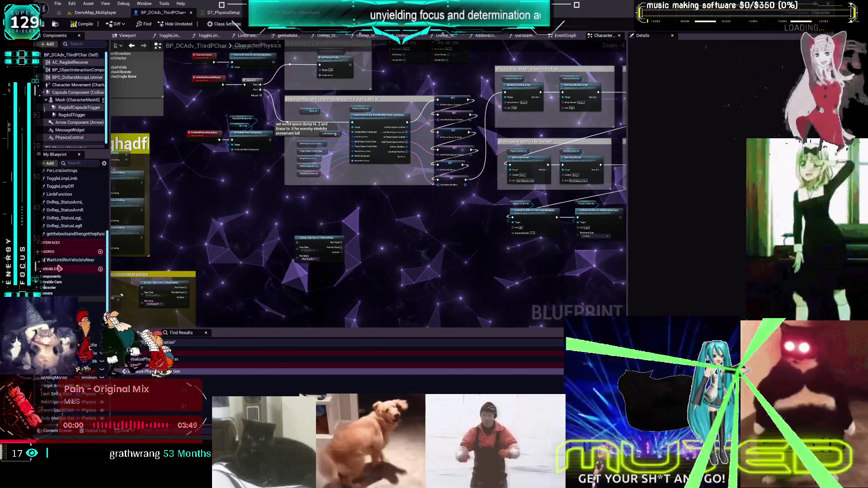
{"action": "scroll", "coordinate": [472, 170], "scroll_direction": "up", "scroll_amount": 4}
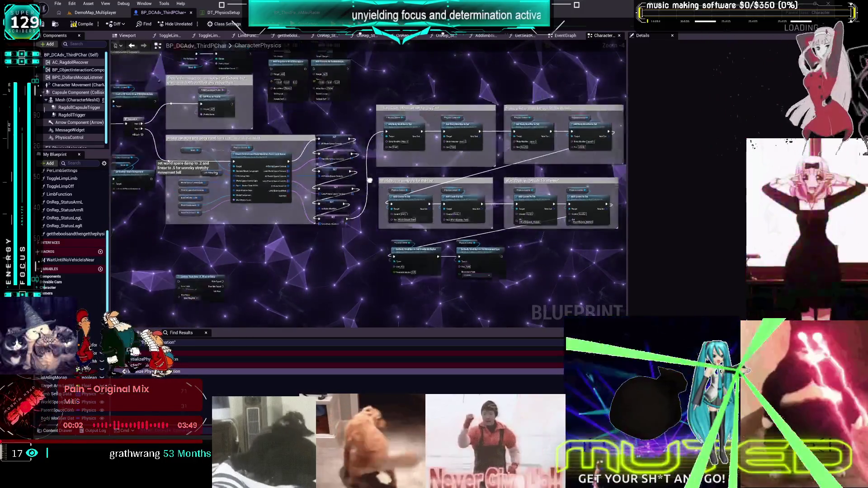
{"action": "scroll", "coordinate": [432, 152], "scroll_direction": "down", "scroll_amount": 1}
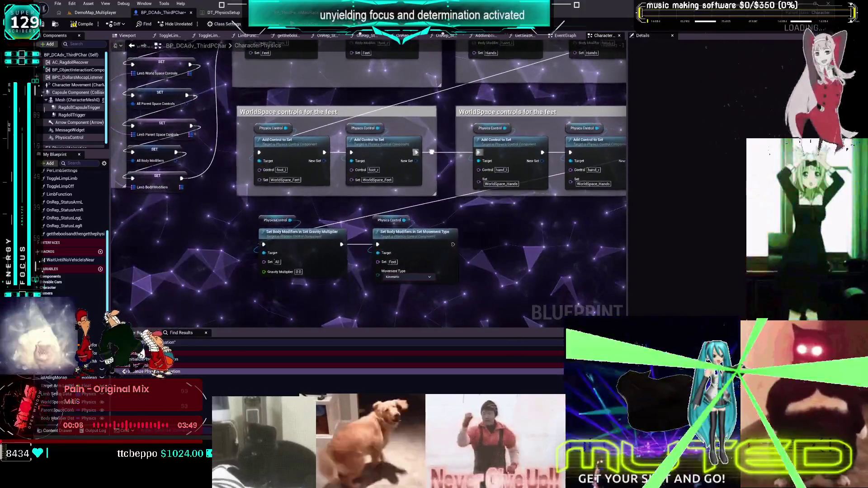
{"action": "left_click_drag", "start_coordinate": [432, 152], "coordinate": [456, 229]}
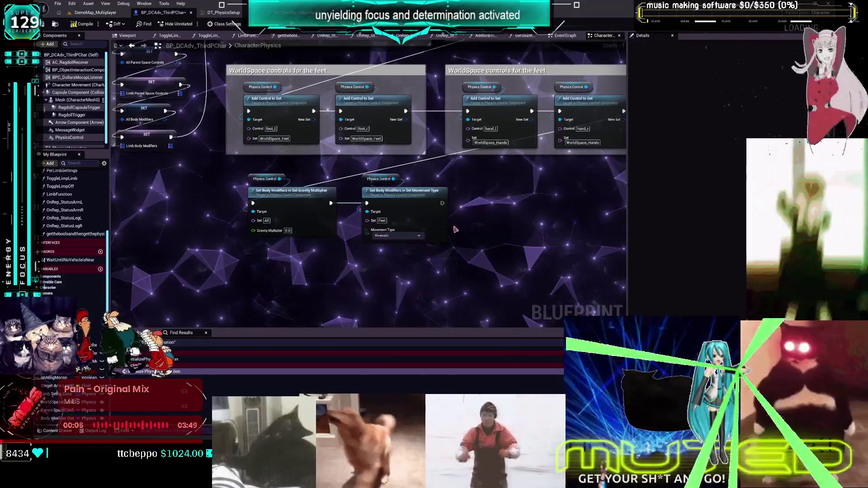
{"action": "scroll", "coordinate": [281, 183], "scroll_direction": "down", "scroll_amount": 3}
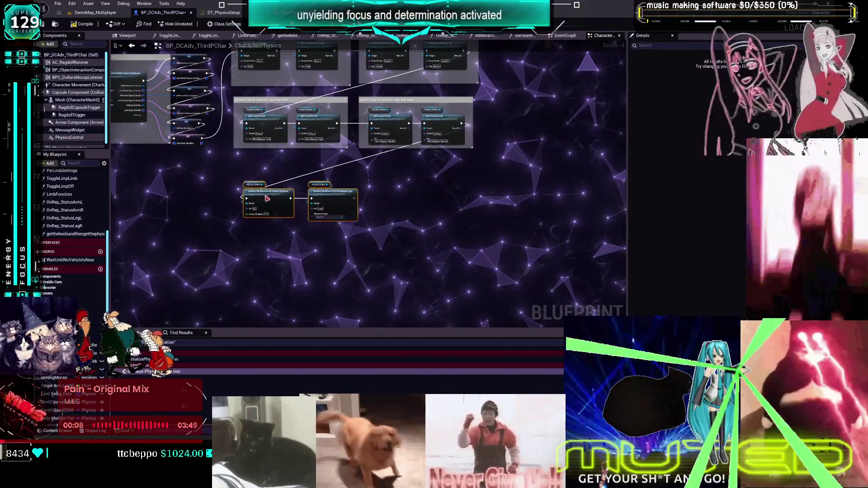
{"action": "left_click_drag", "start_coordinate": [267, 213], "coordinate": [270, 263]}
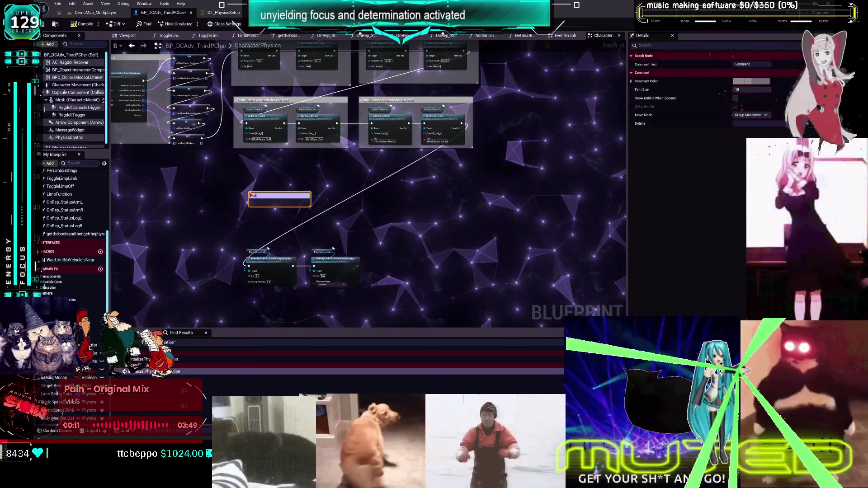
- Add a comment box titled 'add controls for LEGS and ARMS', then go to the level editor's Content Browser
{"action": "type", "text": "Add"}
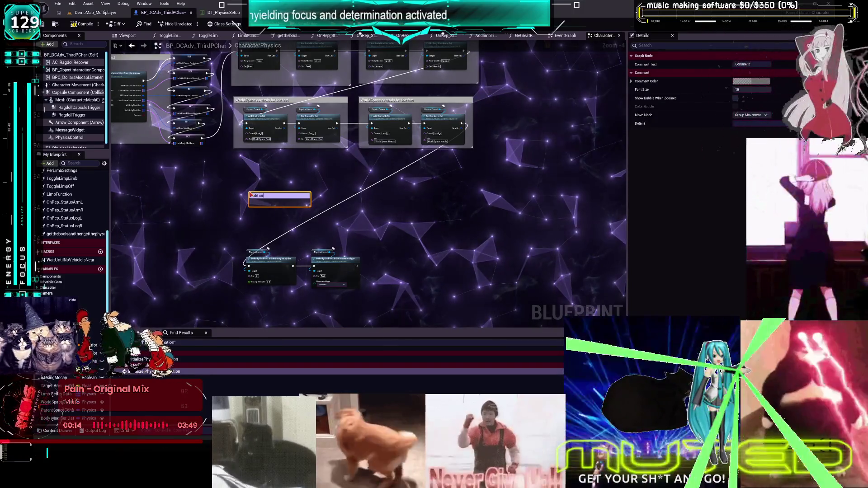
{"action": "type", "text": " for"}
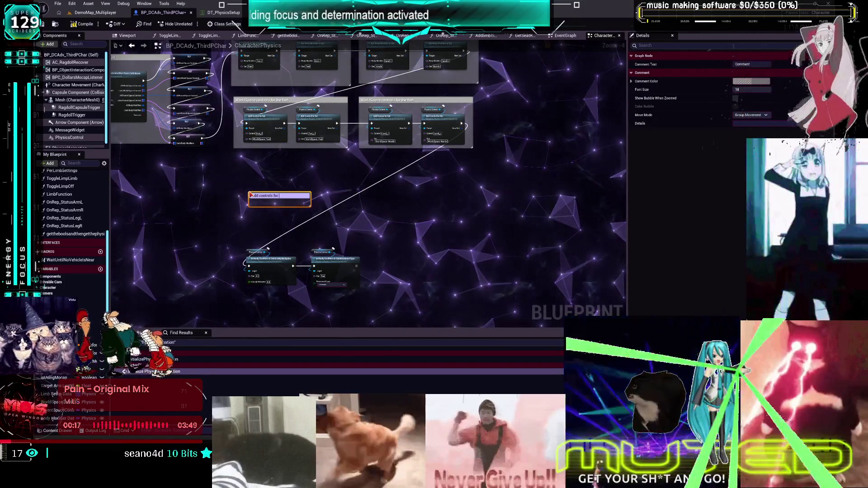
{"action": "type", "text": " LEGS and"}
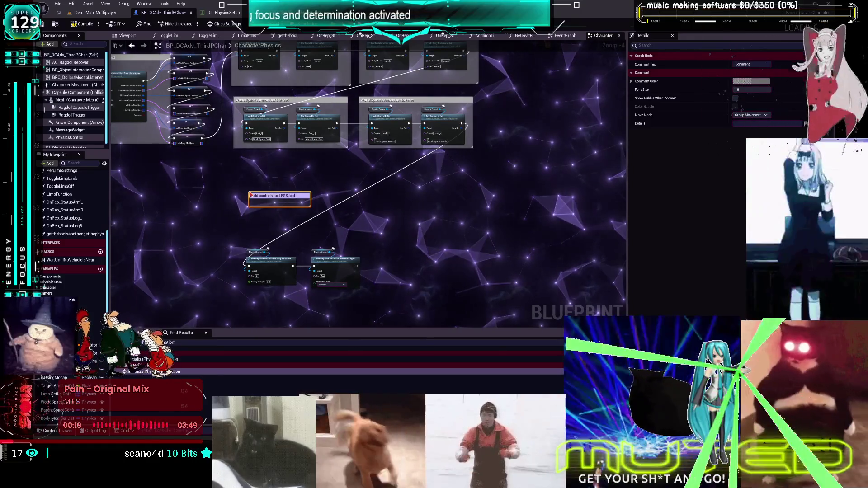
{"action": "type", "text": " ARMS"}
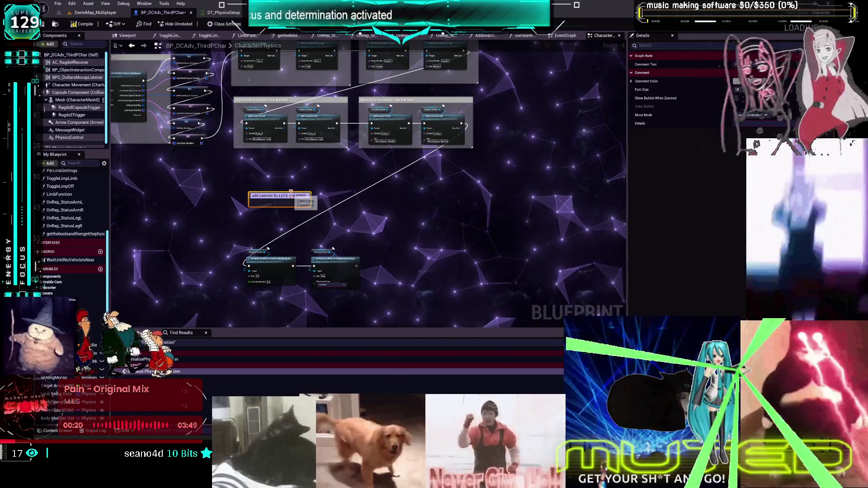
{"action": "mouse_move", "coordinate": [289, 196]}
{"action": "left_mouse_down"}
{"action": "mouse_move", "coordinate": [279, 189]}
{"action": "mouse_move", "coordinate": [418, 216]}
{"action": "left_mouse_up"}
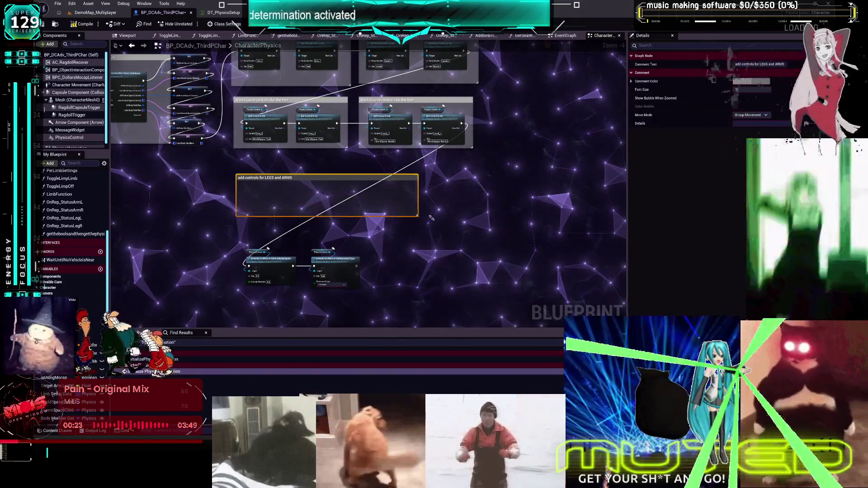
{"action": "left_click", "coordinate": [351, 170]}
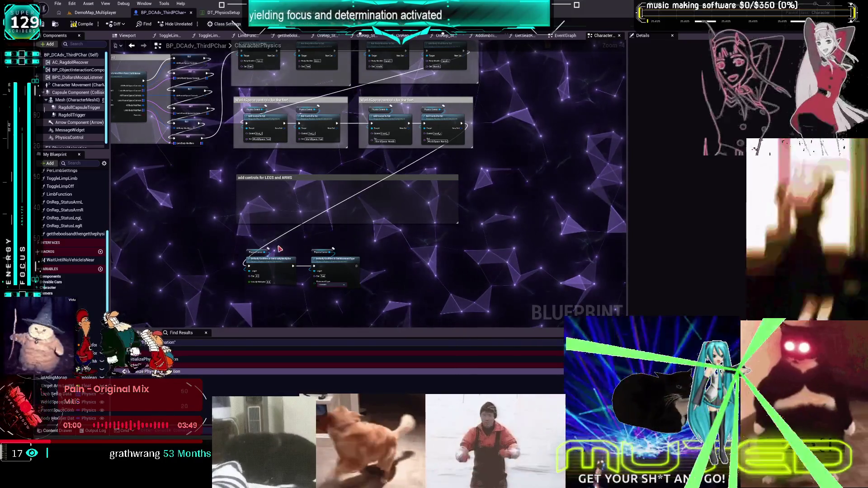
{"action": "left_click", "coordinate": [95, 12]}
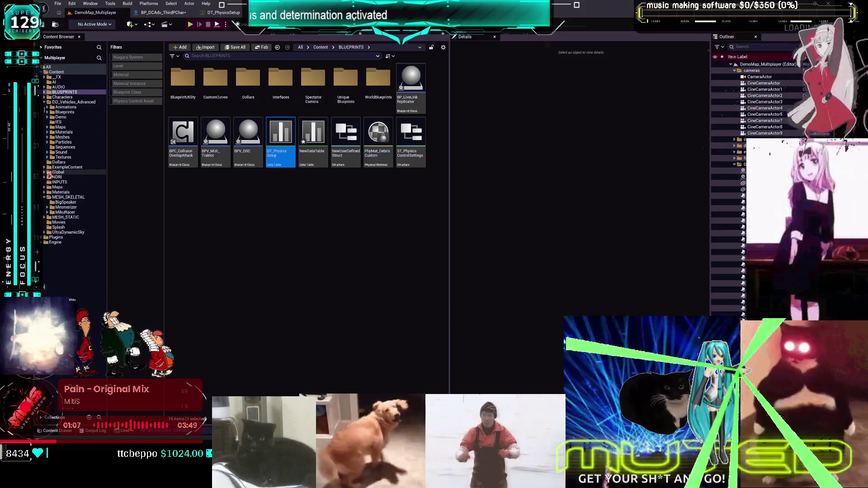
- Open the example BP_PhysicsControlCharacter from ExampleContent > PhysicsControl > Blueprints
{"action": "left_click", "coordinate": [44, 168]}
{"action": "left_click", "coordinate": [47, 202]}
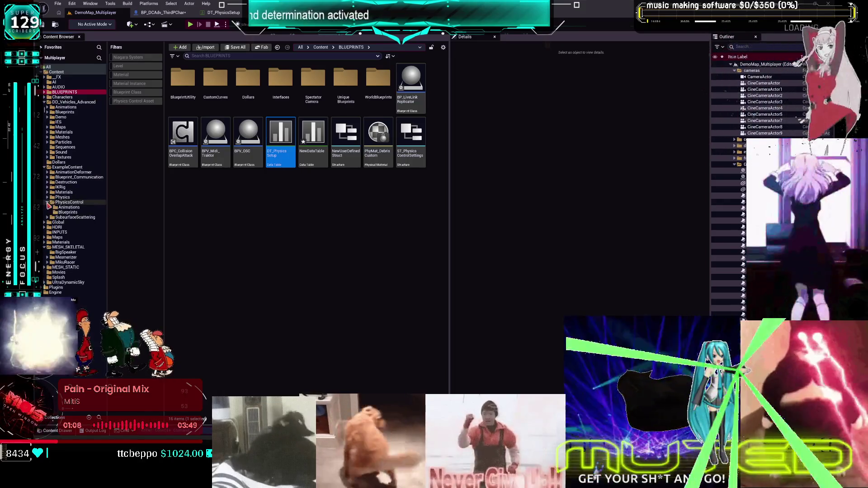
{"action": "left_click", "coordinate": [59, 213]}
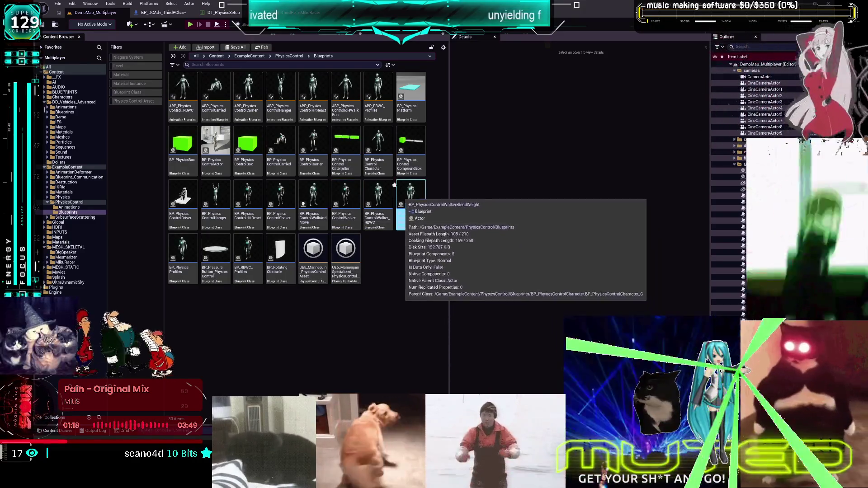
{"action": "double_click", "coordinate": [377, 137]}
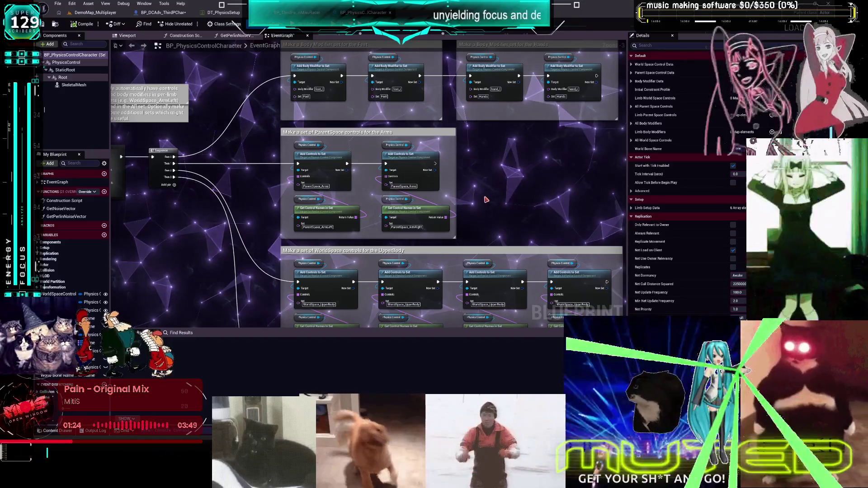
- Select the ParentSpace arms control group in the example graph and return to BP_DCAdv_ThirdPChar
{"action": "left_click_drag", "start_coordinate": [502, 208], "coordinate": [462, 159]}
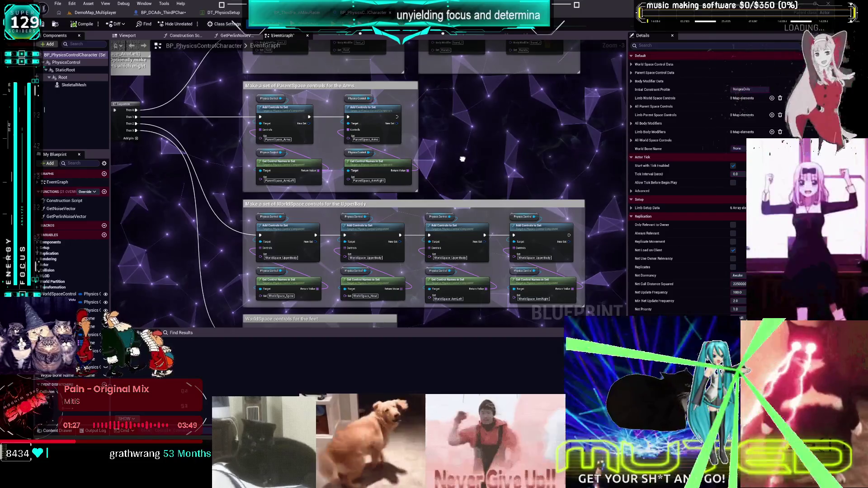
{"action": "left_click_drag", "start_coordinate": [438, 155], "coordinate": [446, 161]}
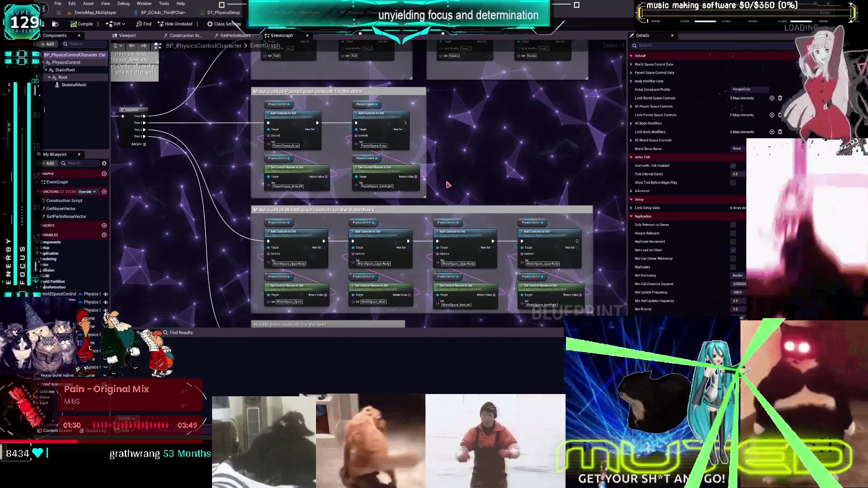
{"action": "left_click_drag", "start_coordinate": [256, 90], "coordinate": [225, 61]}
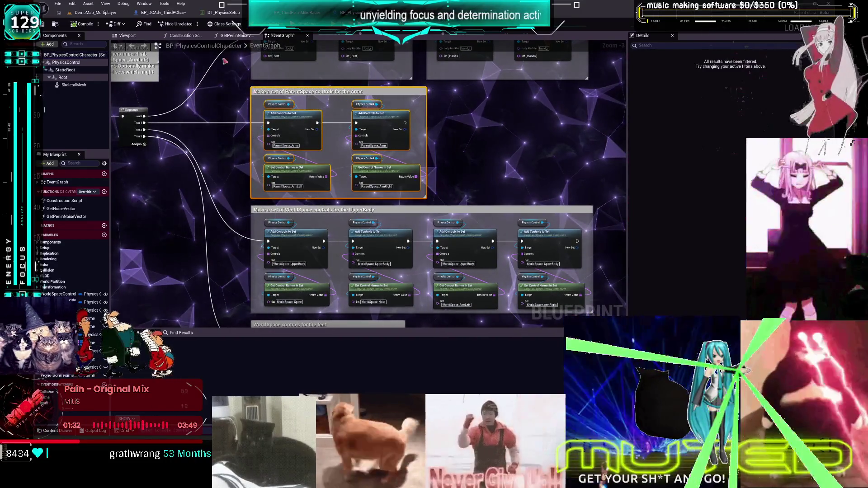
{"action": "left_click", "coordinate": [161, 13]}
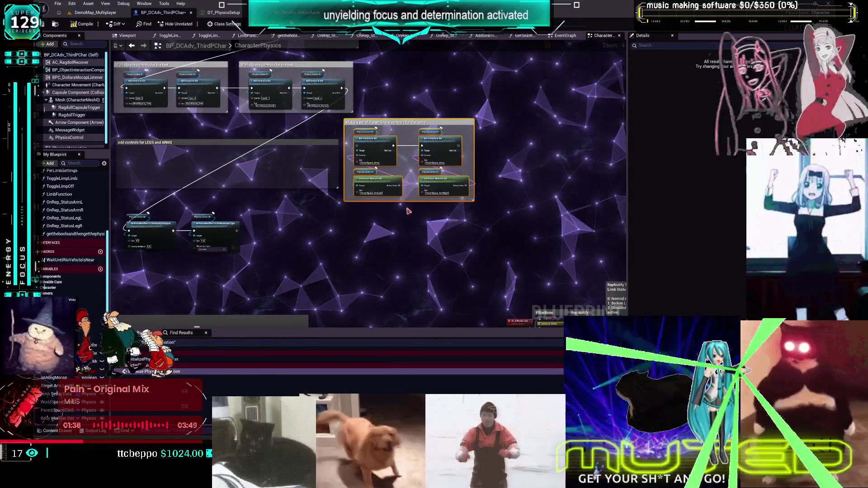
- Paste a copy of the ParentSpace arms group and rename its sets to WorldSpace_Arms
{"action": "key", "text": "ctrl+v"}
{"action": "scroll", "coordinate": [394, 140], "scroll_direction": "up", "scroll_amount": 3}
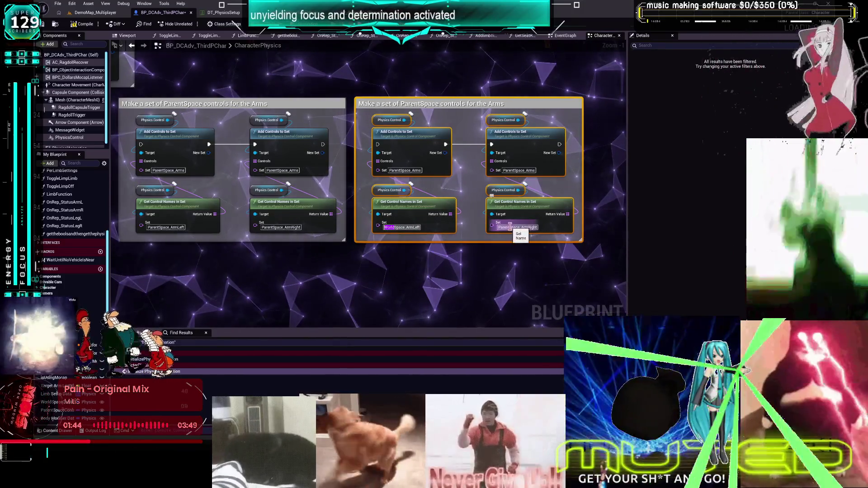
{"action": "left_click", "coordinate": [492, 273]}
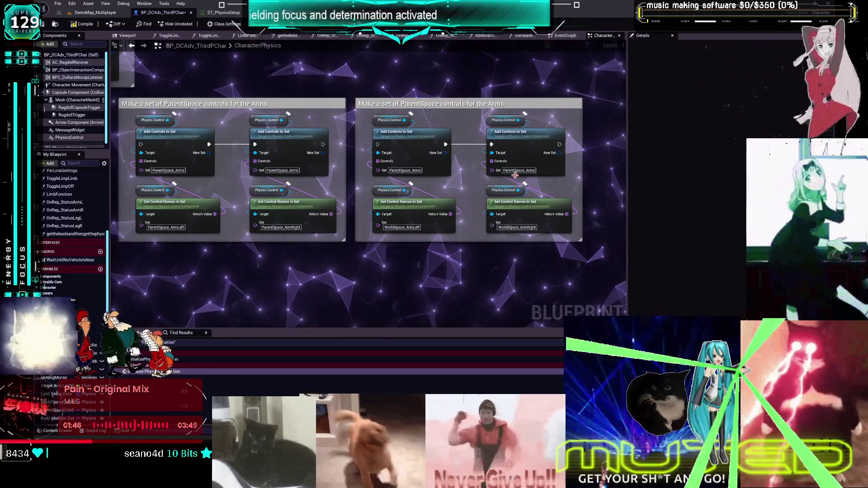
{"action": "left_click", "coordinate": [515, 171]}
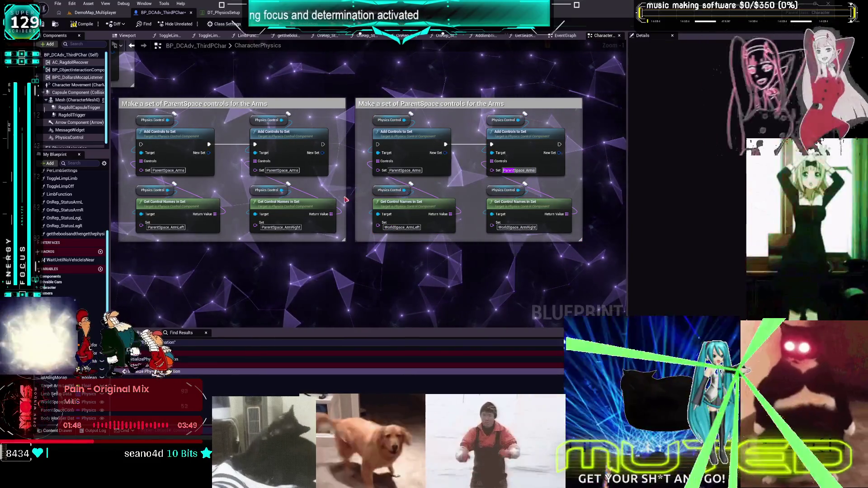
{"action": "type", "text": "WorldSpace_Arms"}
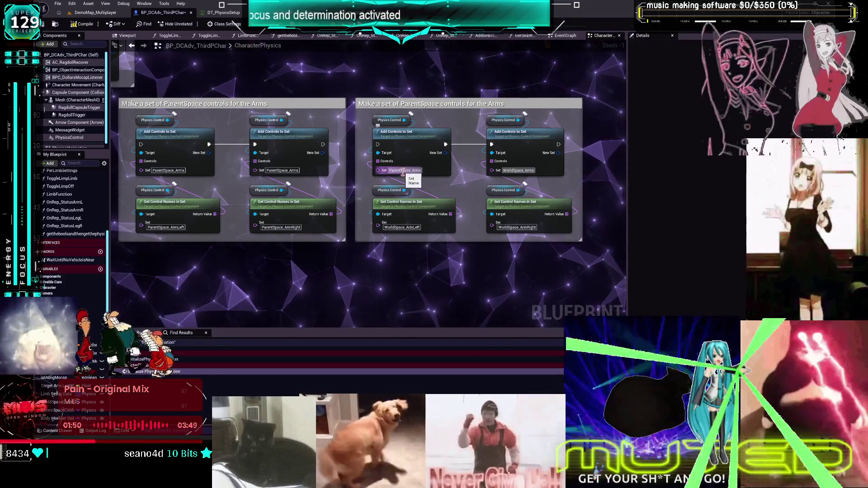
{"action": "left_click", "coordinate": [400, 171]}
{"action": "double_click", "coordinate": [401, 171]}
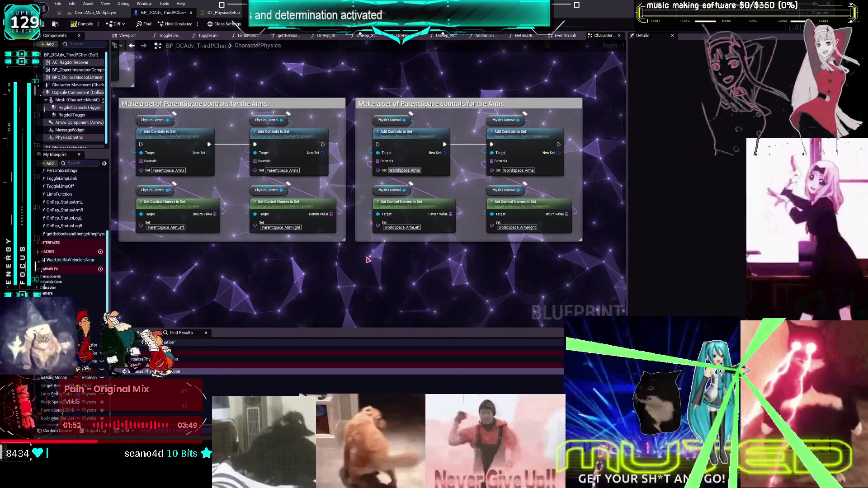
- Retitle the copied comment to 'Make a set of WorldSpace controls for the Arms' and select both groups
{"action": "scroll", "coordinate": [368, 260], "scroll_direction": "down", "scroll_amount": 2}
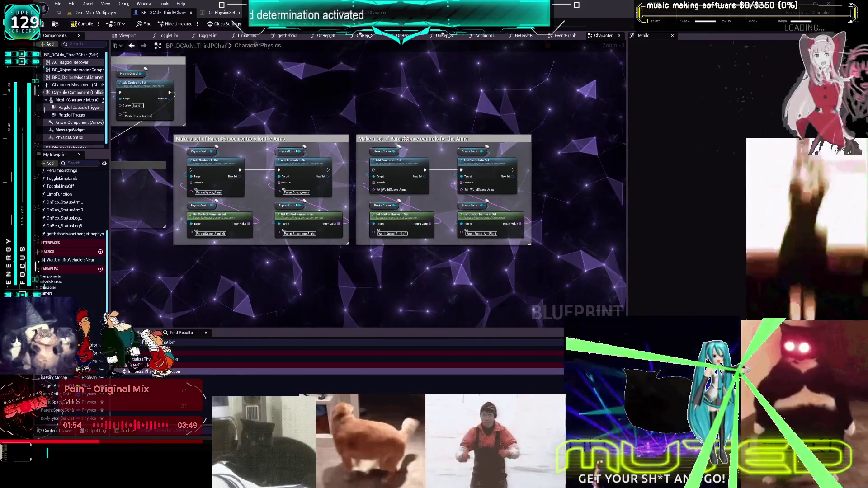
{"action": "left_click", "coordinate": [406, 139]}
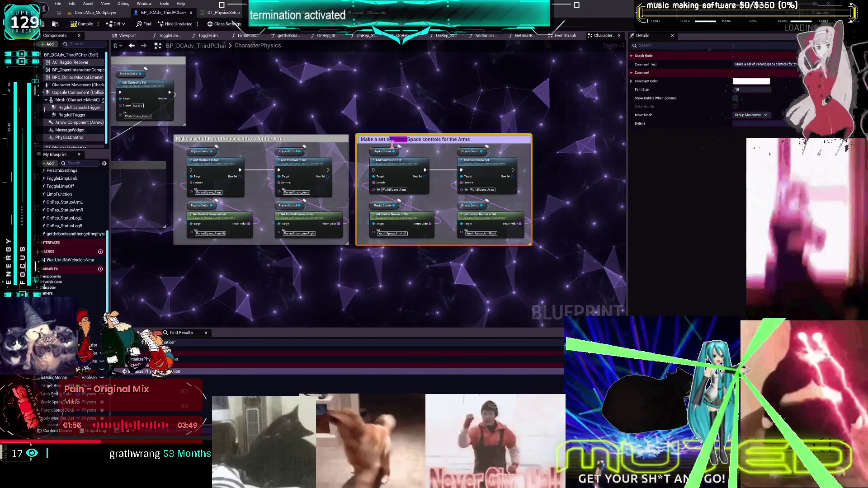
{"action": "type", "text": "World"}
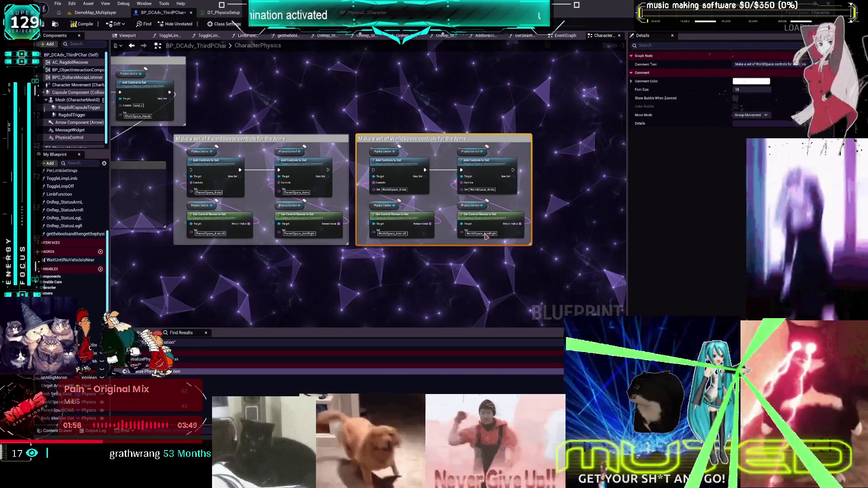
{"action": "mouse_move", "coordinate": [535, 256]}
{"action": "left_mouse_down"}
{"action": "mouse_move", "coordinate": [222, 122]}
{"action": "mouse_move", "coordinate": [332, 54]}
{"action": "left_mouse_up"}
{"action": "left_click", "coordinate": [298, 211]}
- Paste both groups below the originals and rename sets to ParentSpace_LegLeft and ParentSpace_Legs
{"action": "key", "text": "ctrl+v"}
{"action": "left_click_drag", "start_coordinate": [287, 189], "coordinate": [414, 193]}
{"action": "scroll", "coordinate": [319, 267], "scroll_direction": "up", "scroll_amount": 3}
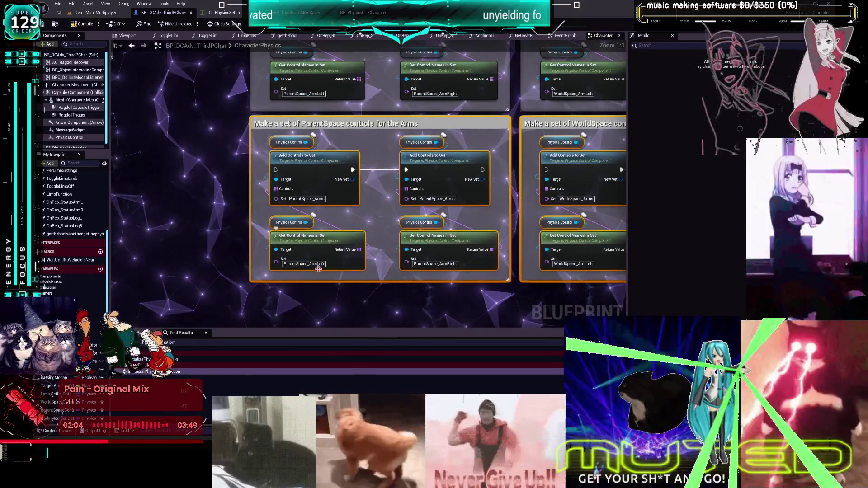
{"action": "type", "text": "Leg"}
{"action": "key", "text": "Return"}
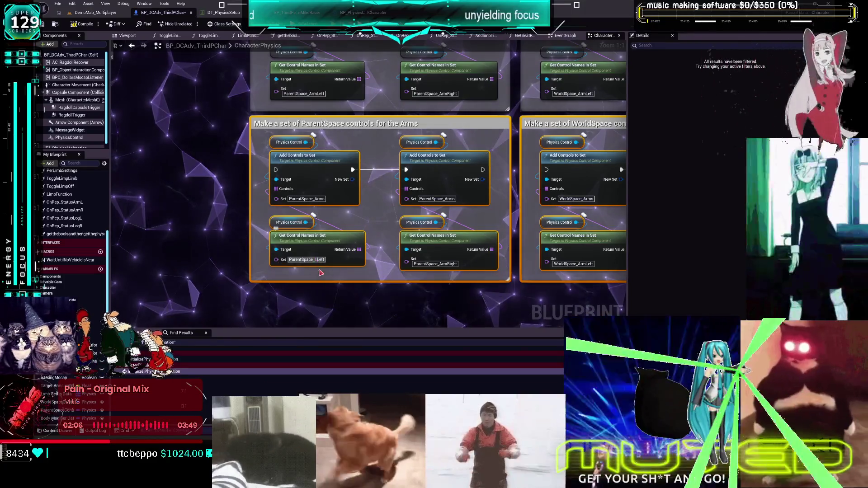
{"action": "double_click", "coordinate": [315, 199]}
{"action": "type", "text": "Legs"}
{"action": "key", "text": "Return"}
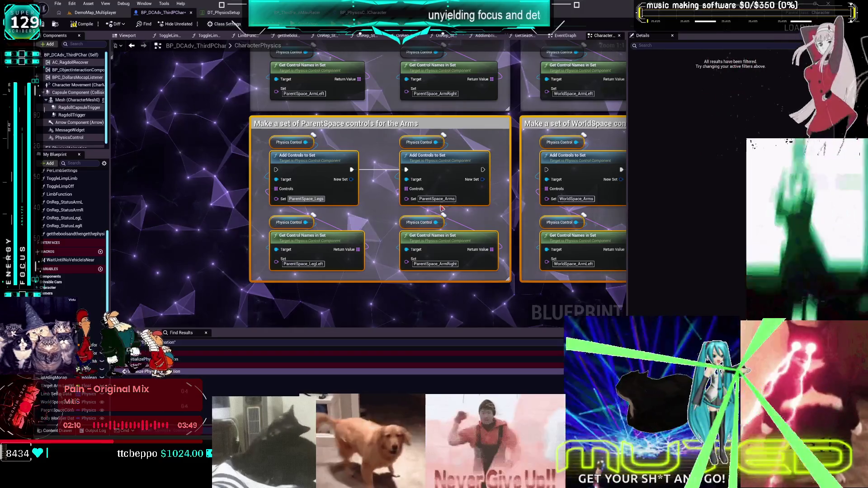
- Rename the ParentSpace_ArmRight set to ParentSpace_LegRight, undoing a mistaken Left entry
{"action": "double_click", "coordinate": [450, 199]}
{"action": "type", "text": "Leg"}
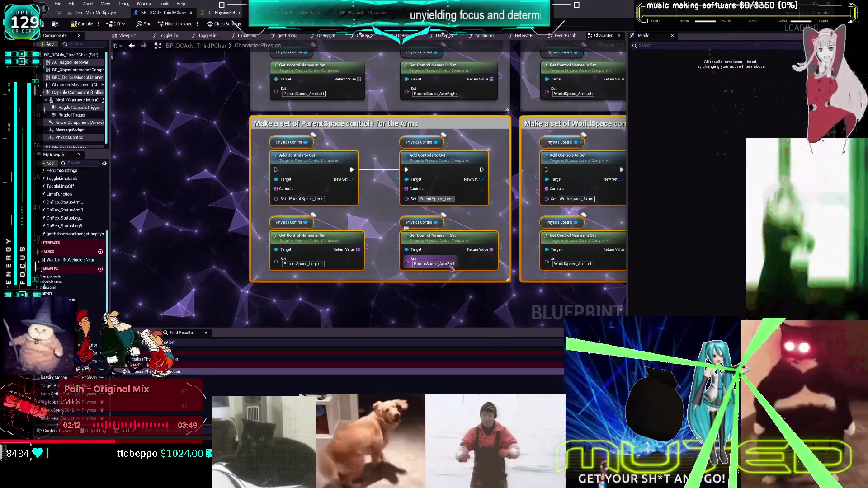
{"action": "left_click", "coordinate": [450, 265]}
{"action": "type", "text": "Left"}
{"action": "key", "text": "Return"}
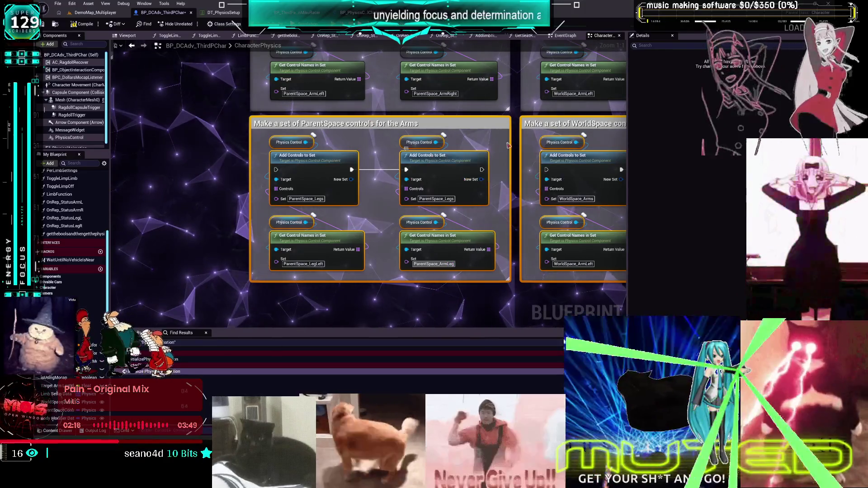
{"action": "key", "text": "ctrl+z"}
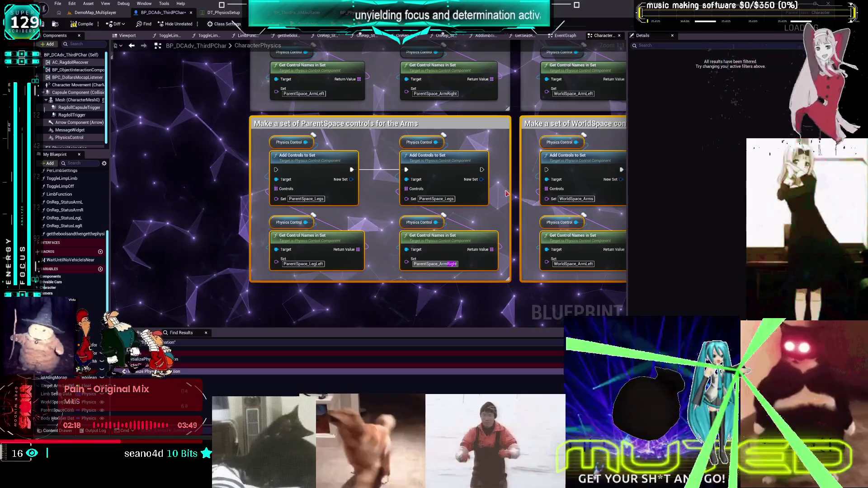
{"action": "key", "text": "ctrl+z"}
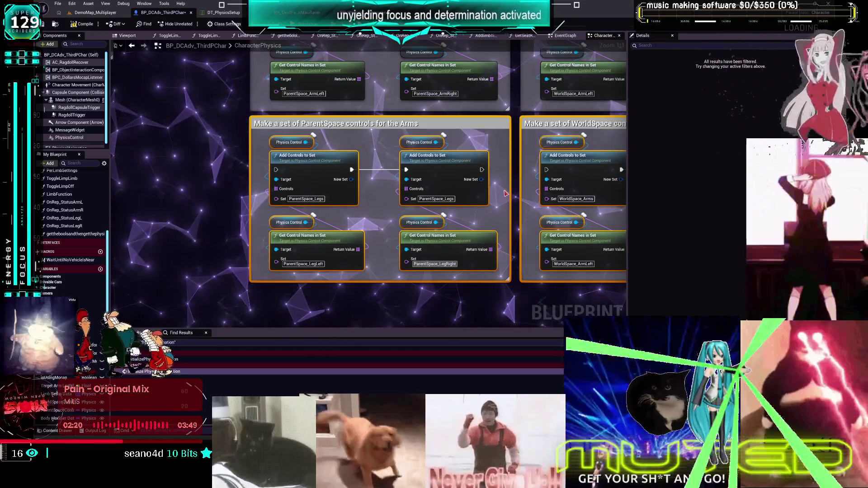
{"action": "key", "text": "ctrl+z"}
- Restore the upper group's arm names and set the remaining Add Controls nodes to ParentSpace_Legs
{"action": "scroll", "coordinate": [407, 181], "scroll_direction": "up", "scroll_amount": 2}
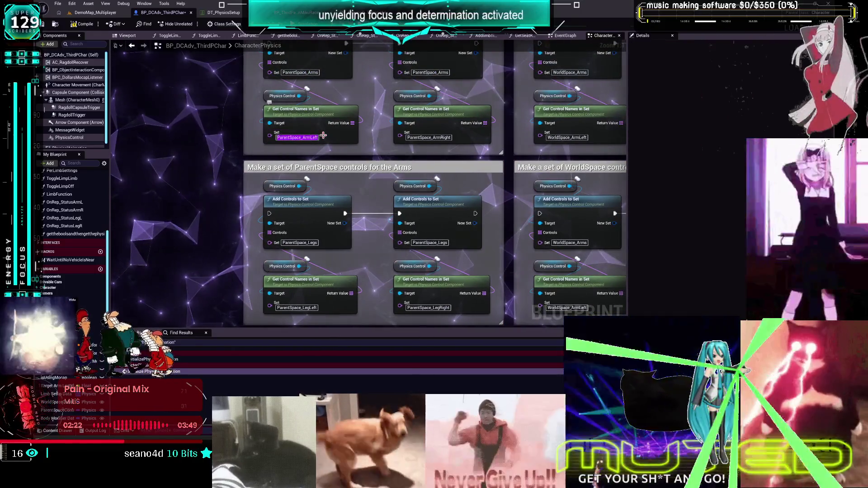
{"action": "key", "text": "ctrl+z"}
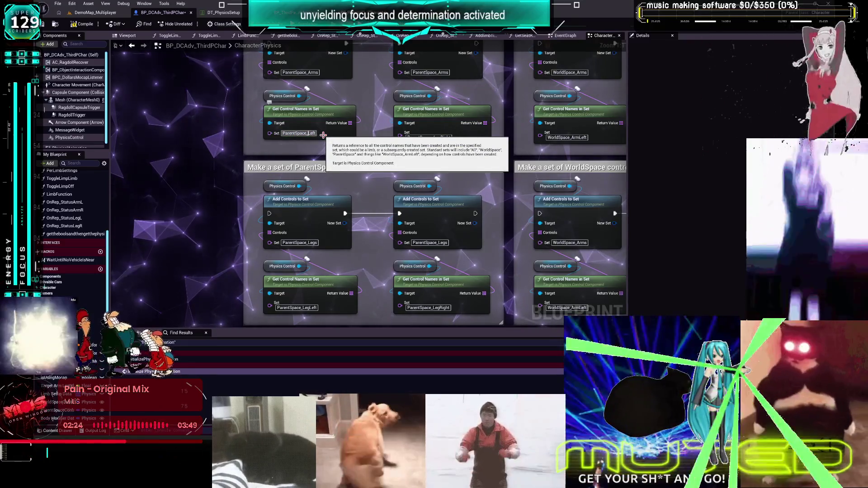
{"action": "left_click", "coordinate": [434, 137]}
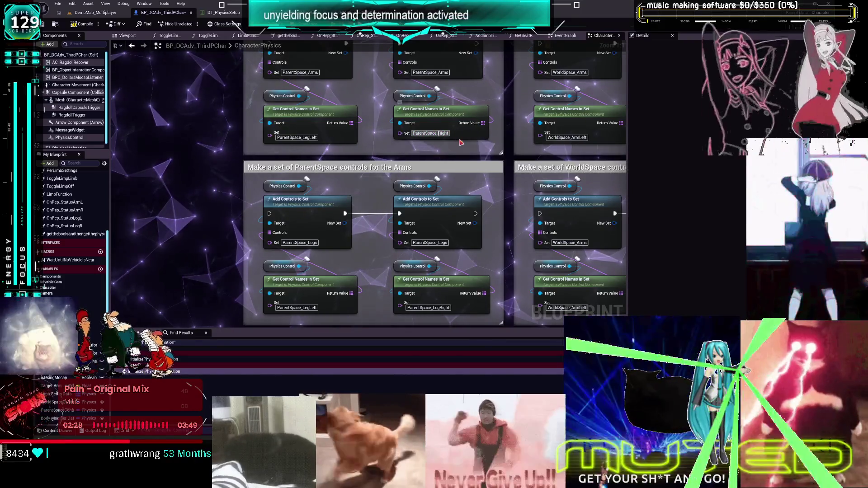
{"action": "type", "text": "Leg"}
{"action": "key", "text": "ctrl+z"}
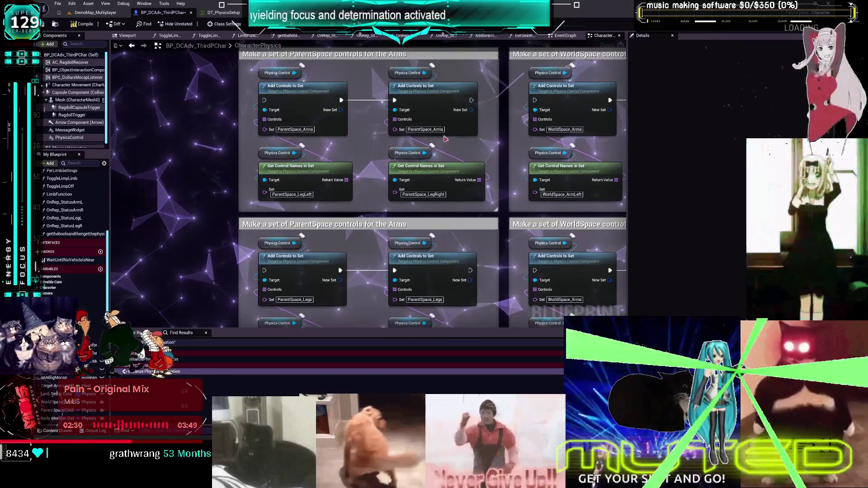
{"action": "left_click", "coordinate": [425, 129]}
{"action": "type", "text": "ParentSpace_Legs"}
{"action": "key", "text": "Return"}
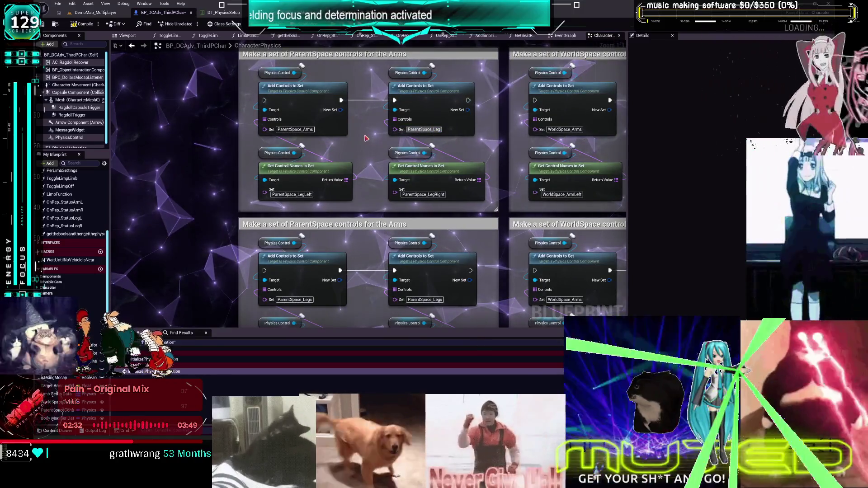
{"action": "left_click", "coordinate": [304, 131]}
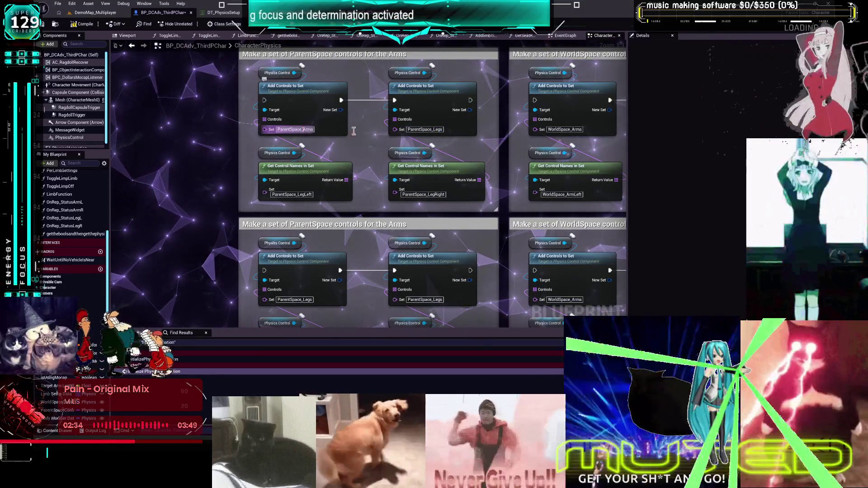
{"action": "type", "text": "ParentSpace_Legs"}
{"action": "key", "text": "Return"}
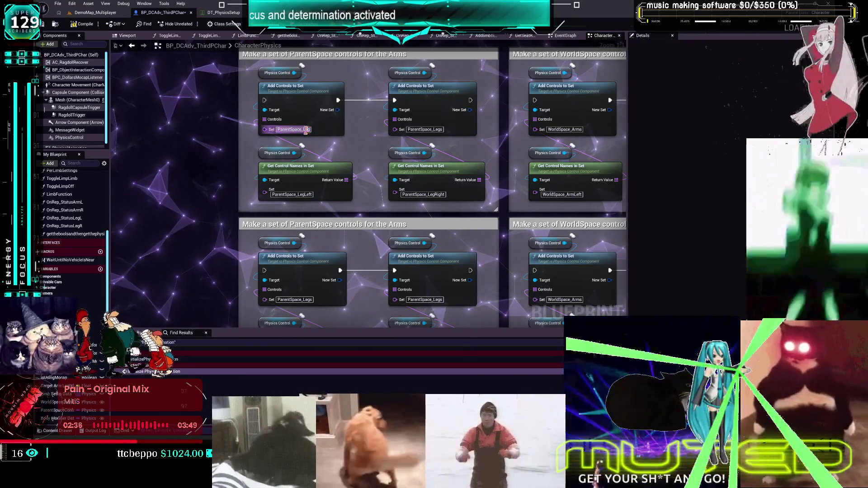
{"action": "scroll", "coordinate": [370, 177], "scroll_direction": "down", "scroll_amount": 1}
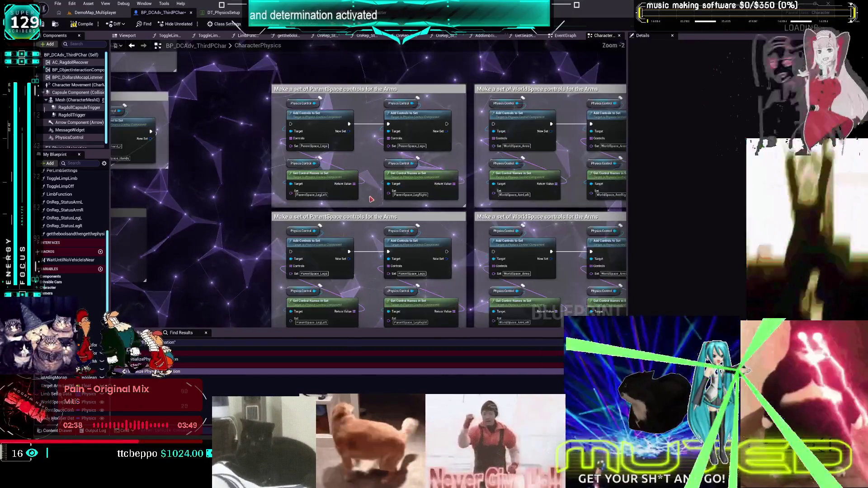
- Rename the WorldSpace_Arms set on each Add Controls node to WorldSpace_Legs
{"action": "scroll", "coordinate": [303, 181], "scroll_direction": "down", "scroll_amount": 1}
{"action": "left_click", "coordinate": [444, 129]}
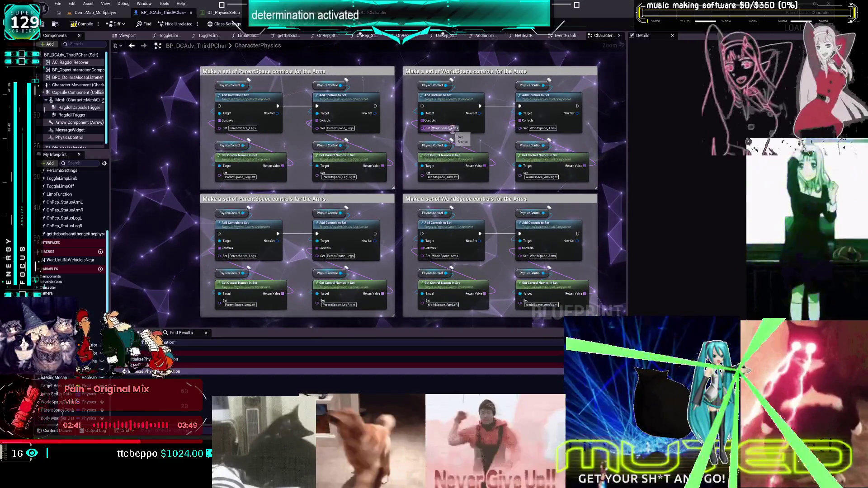
{"action": "type", "text": "WorldSpace_Legs"}
{"action": "left_click", "coordinate": [542, 128]}
{"action": "type", "text": "WorldSpace_Legs"}
{"action": "left_click", "coordinate": [545, 256]}
{"action": "type", "text": "WorldSpace_Legs"}
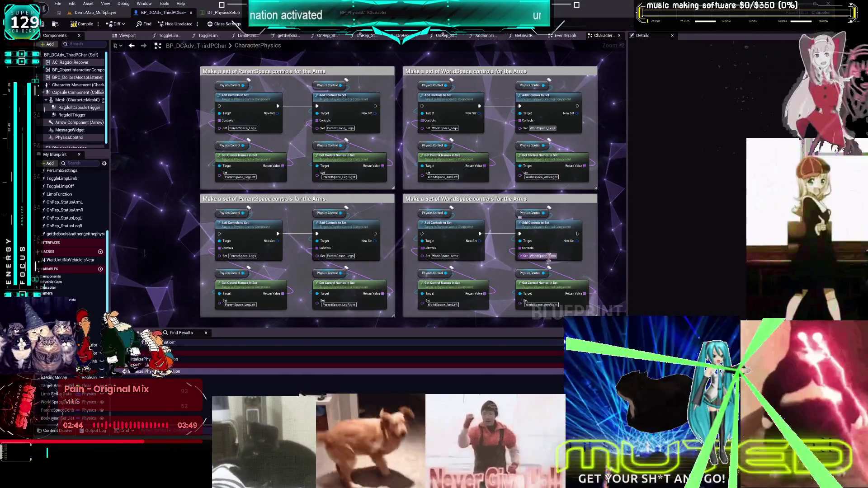
{"action": "left_click", "coordinate": [458, 256]}
{"action": "type", "text": "WorldSpace_Legs"}
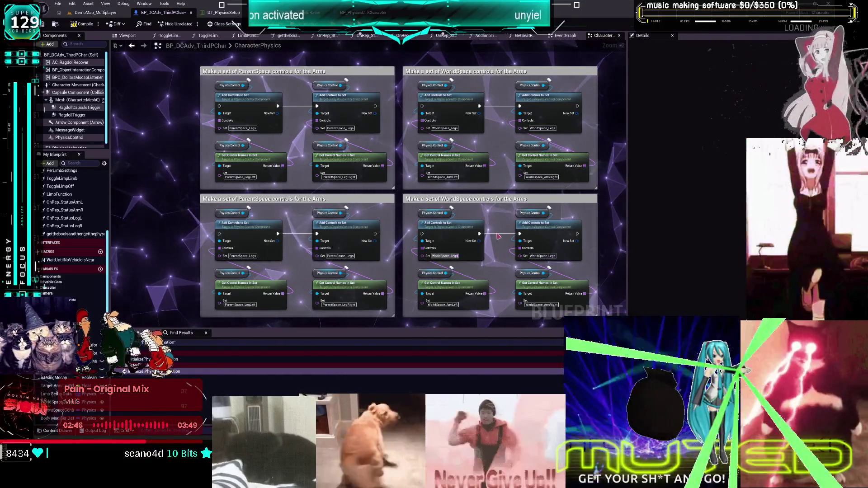
{"action": "scroll", "coordinate": [473, 163], "scroll_direction": "up", "scroll_amount": 2}
- Change the WorldSpace_ArmLeft and WorldSpace_ArmRight sets to WorldSpace_LegLeft and WorldSpace_LegRight
{"action": "left_click_drag", "start_coordinate": [439, 183], "coordinate": [445, 191]}
{"action": "left_click", "coordinate": [570, 180]}
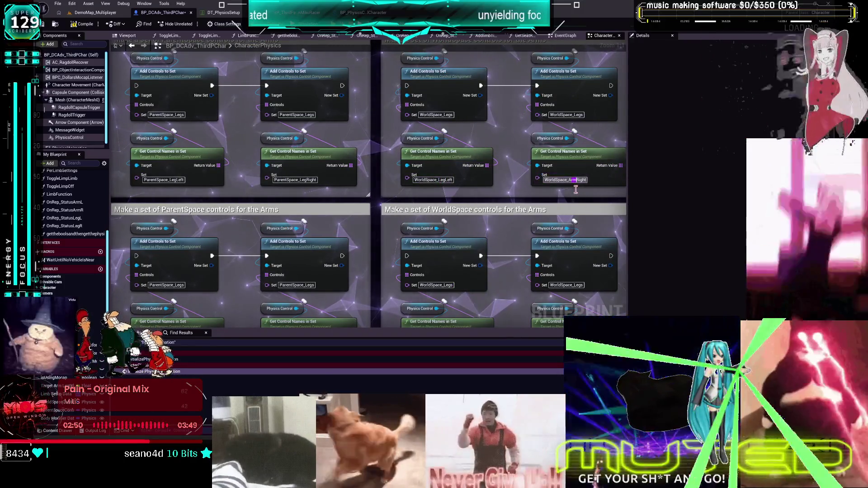
{"action": "key", "text": "BackSpace"}
{"action": "key", "text": "BackSpace"}
{"action": "key", "text": "BackSpace"}
{"action": "key", "text": "Return"}
{"action": "scroll", "coordinate": [497, 185], "scroll_direction": "down", "scroll_amount": 5}
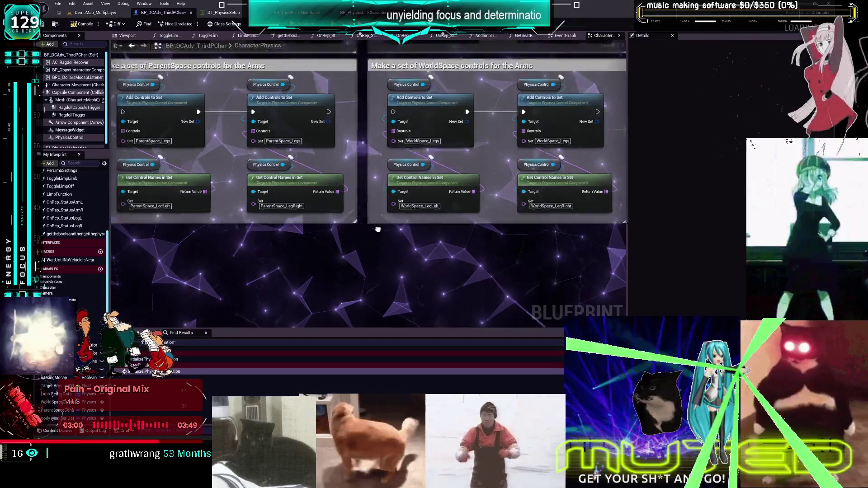
{"action": "scroll", "coordinate": [404, 256], "scroll_direction": "down", "scroll_amount": 2}
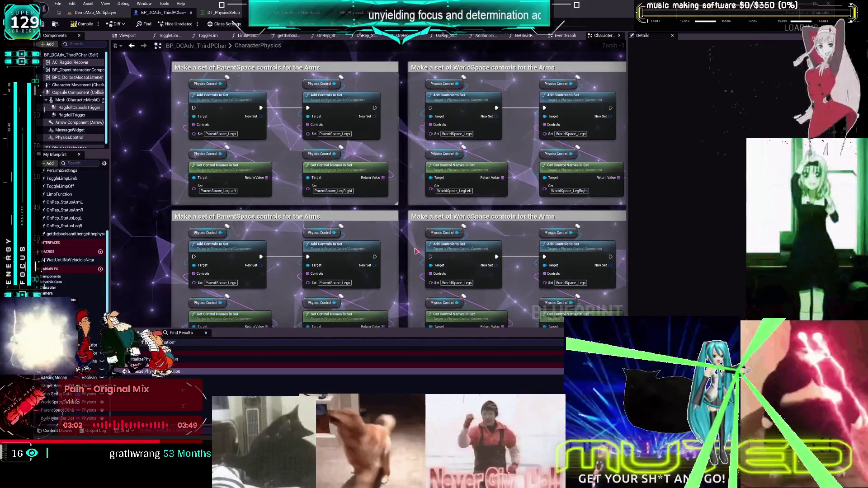
- Replace 'Arms' with 'Legs' in both lower ParentSpace and WorldSpace comment titles
{"action": "mouse_move", "coordinate": [416, 251]}
{"action": "left_mouse_down"}
{"action": "mouse_move", "coordinate": [428, 151]}
{"action": "mouse_move", "coordinate": [422, 170]}
{"action": "left_mouse_up"}
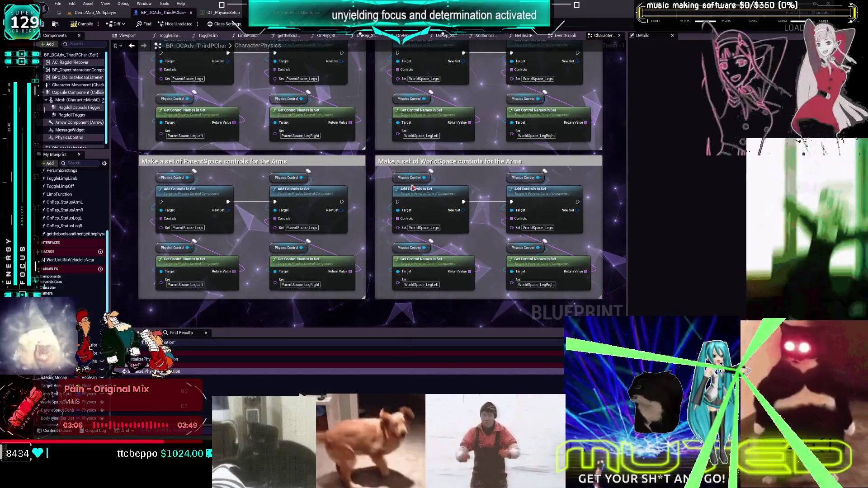
{"action": "scroll", "coordinate": [410, 189], "scroll_direction": "down", "scroll_amount": 2}
{"action": "mouse_move", "coordinate": [182, 167]}
{"action": "left_mouse_down"}
{"action": "mouse_move", "coordinate": [404, 160]}
{"action": "mouse_move", "coordinate": [351, 175]}
{"action": "mouse_move", "coordinate": [252, 176]}
{"action": "left_mouse_up"}
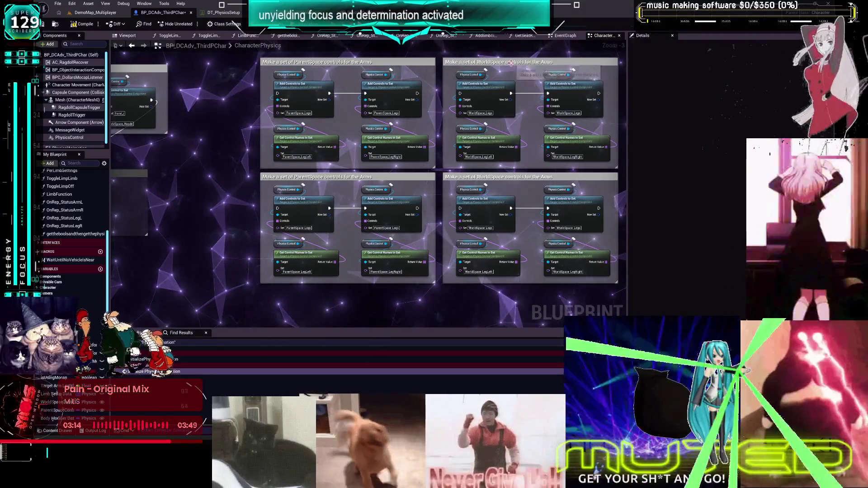
{"action": "left_click", "coordinate": [368, 177]}
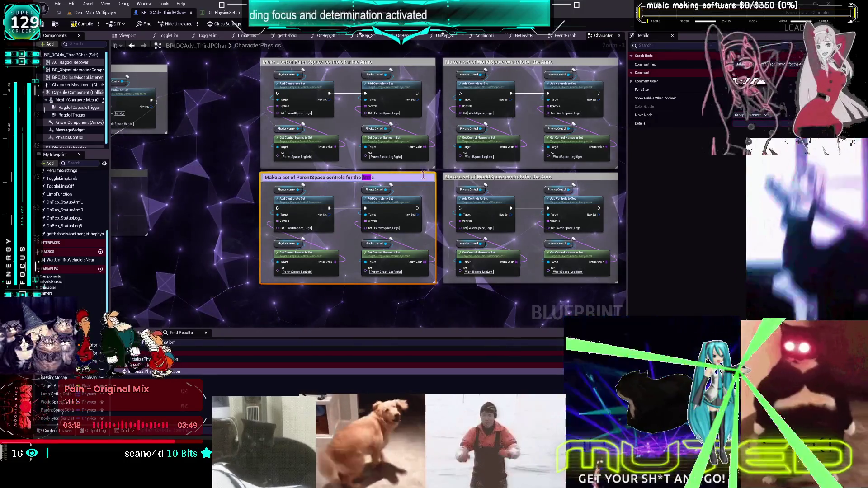
{"action": "double_click", "coordinate": [549, 177]}
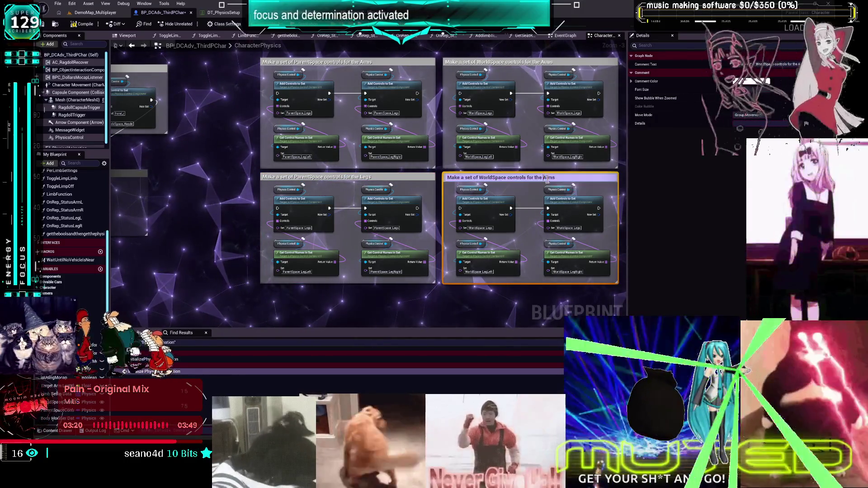
{"action": "type", "text": "Leg"}
{"action": "left_click", "coordinate": [465, 288]}
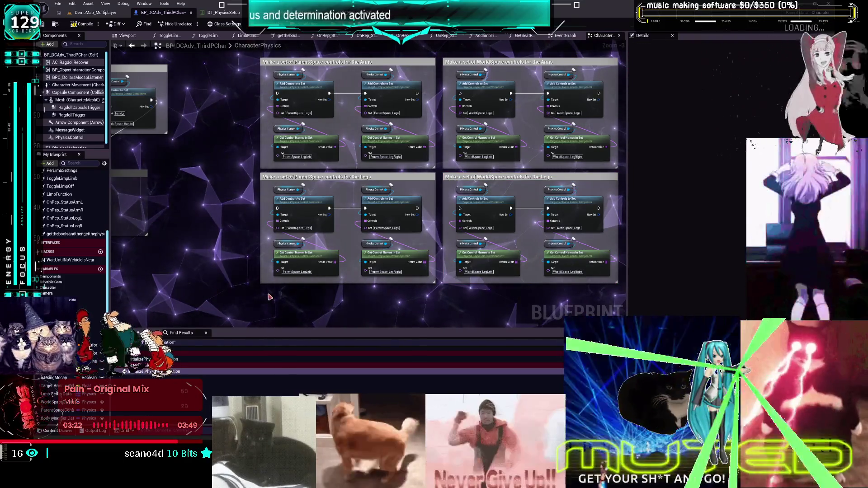